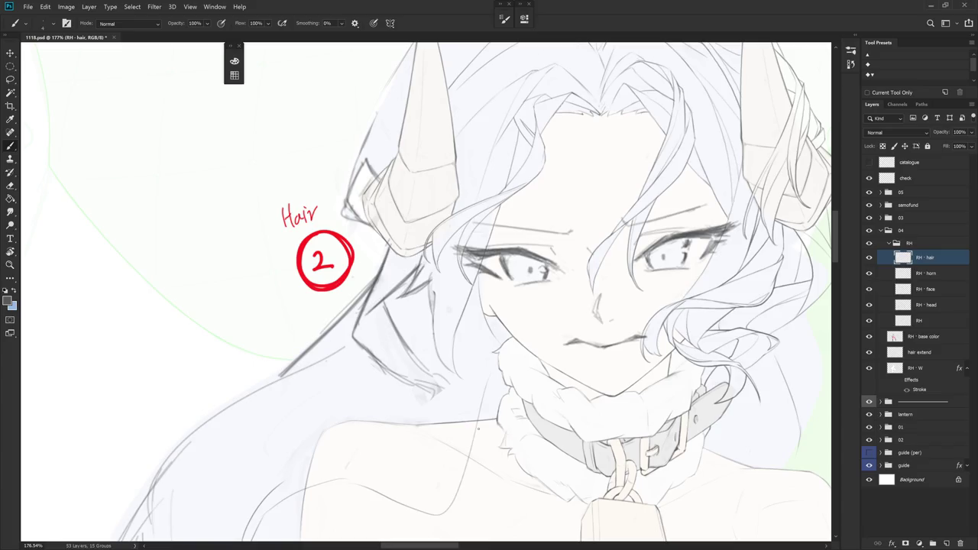
Erase the two faint stray hair strokes beside the character's face on the RH - hair layer
key("e")
left_click_drag(436, 278, 439, 359)
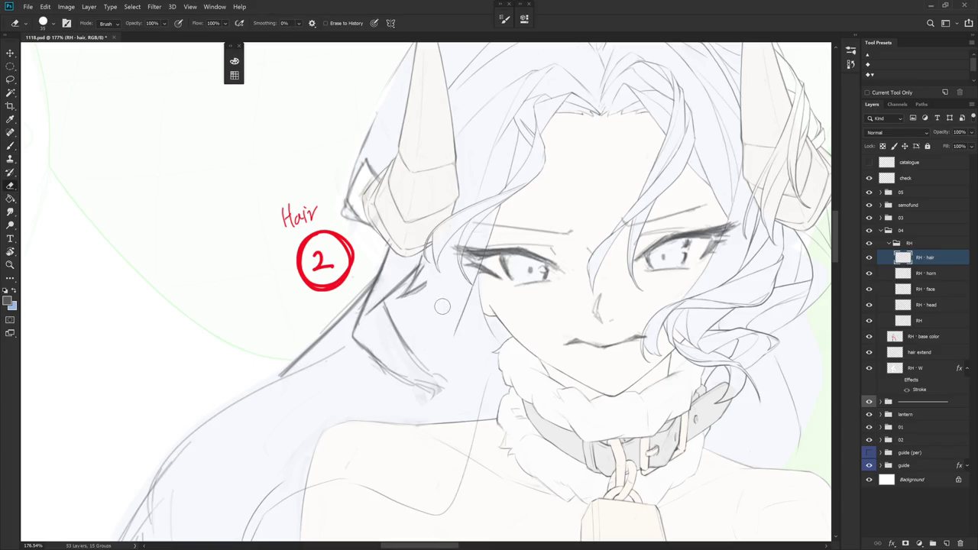
left_click_drag(421, 260, 409, 289)
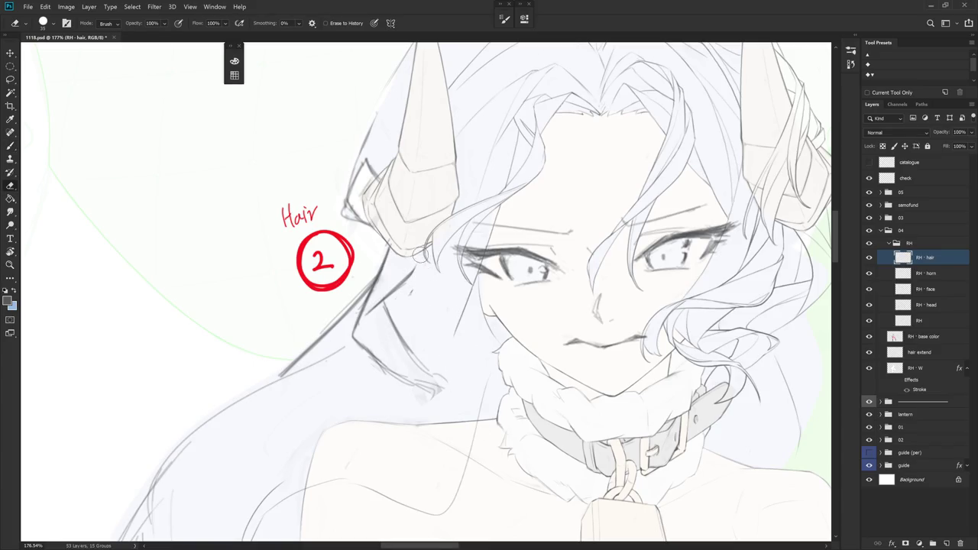
scroll(416, 310, "down", 5)
key("b")
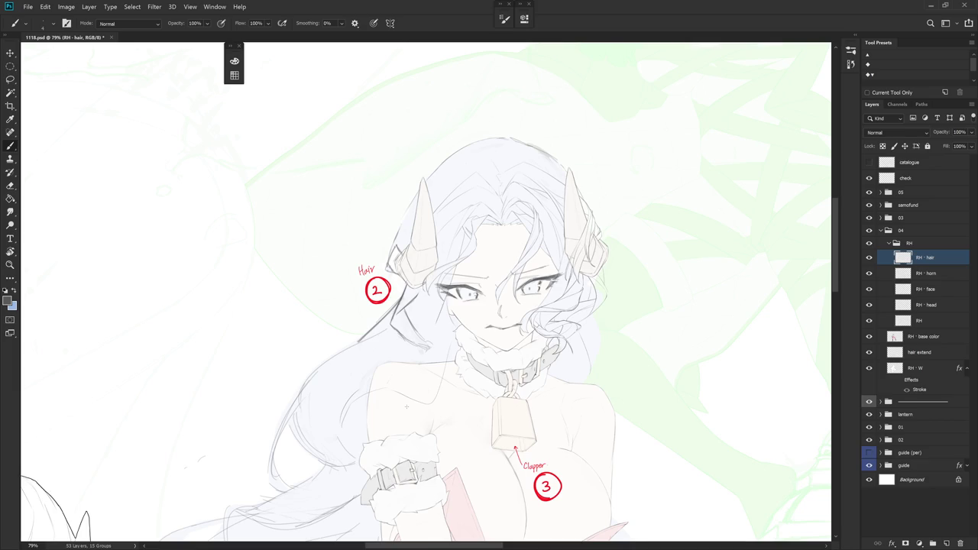
Zoom in on the chest and try three brush strands across it, undoing each one
scroll(608, 342, "up", 3)
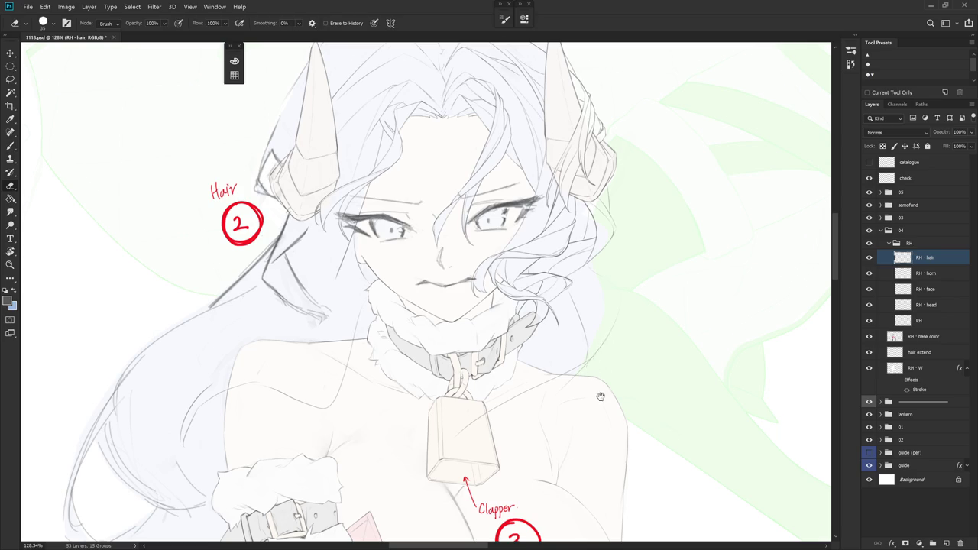
left_click_drag(600, 395, 622, 351)
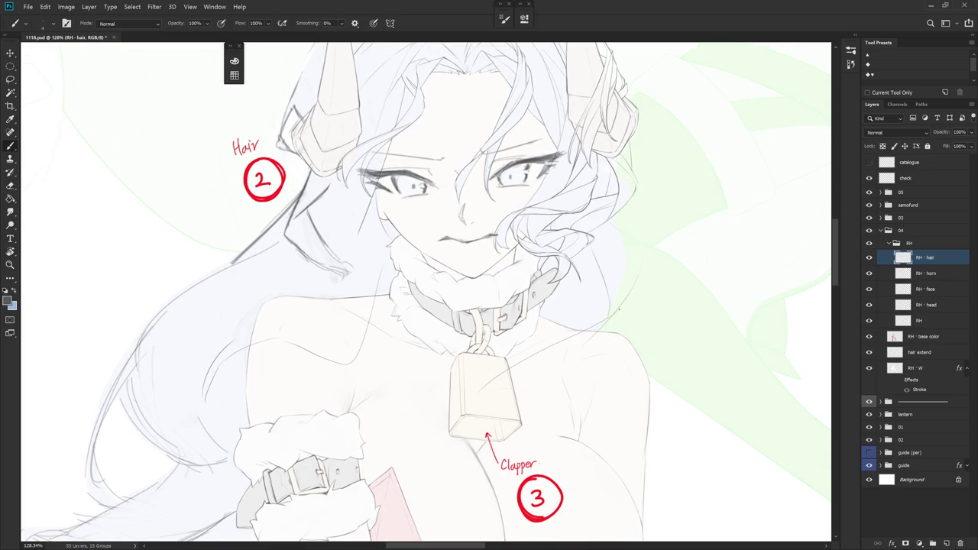
left_click_drag(532, 388, 413, 394)
key("ctrl+z")
mouse_move(516, 375)
left_mouse_down()
mouse_move(425, 387)
mouse_move(480, 373)
left_mouse_up()
key("ctrl+z")
left_click_drag(420, 398, 529, 393)
key("ctrl+z")
key("ctrl+z")
Switch to the Pencil, tilt the view, and try short strands beside the hair, undoing them
key("shift+b")
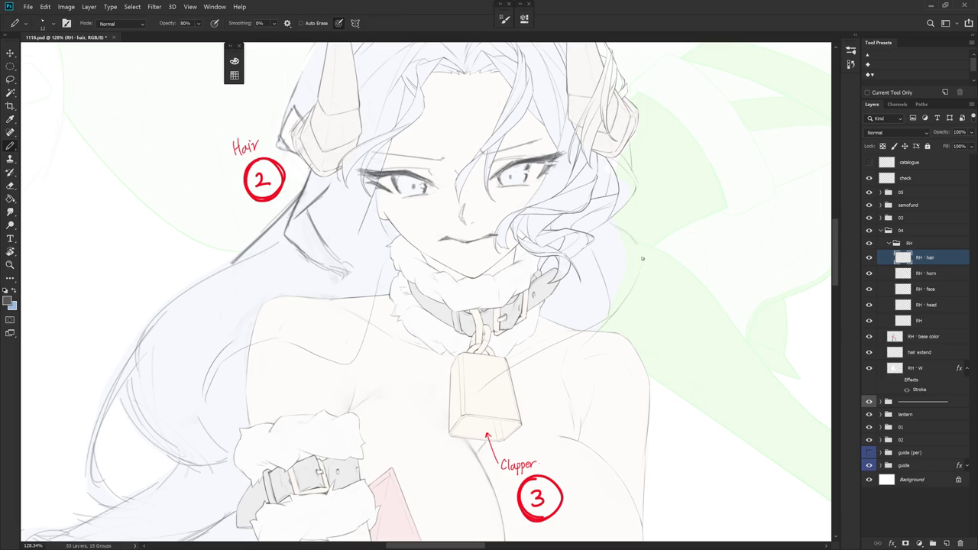
left_click_drag(619, 229, 579, 378)
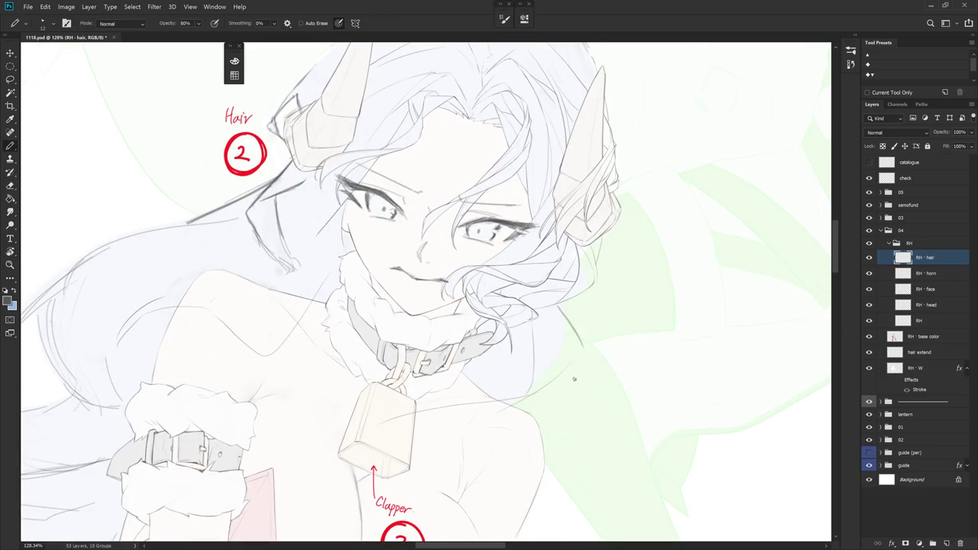
key("e")
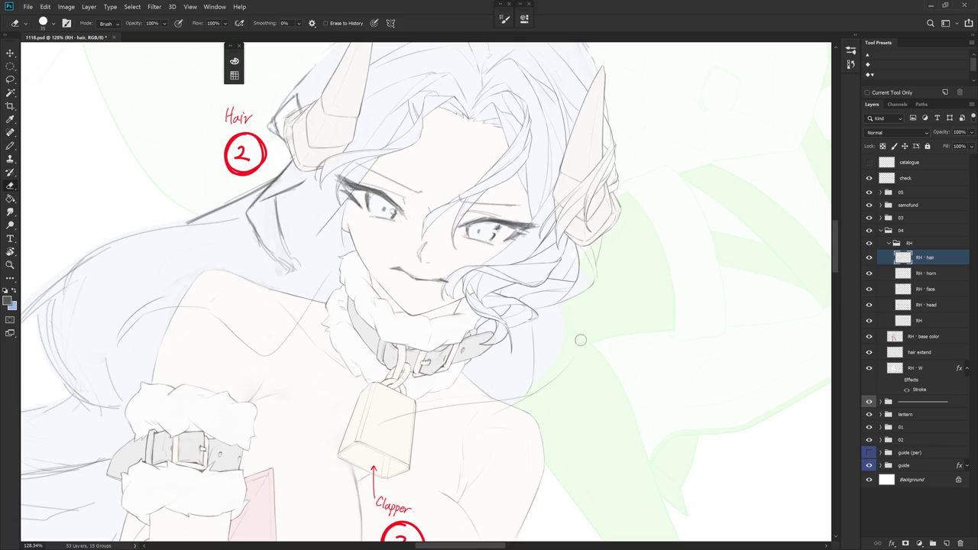
key("b")
mouse_move(603, 372)
left_mouse_down()
mouse_move(579, 256)
mouse_move(587, 306)
left_mouse_up()
key("ctrl+z")
left_click_drag(583, 254, 585, 307)
key("ctrl+z")
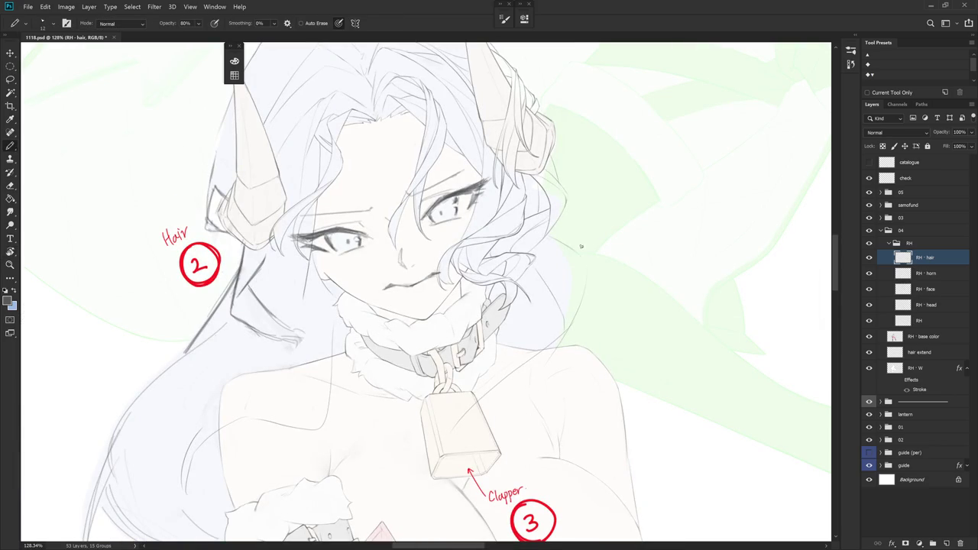
After several curved attempts, draw a long strand from the hair down past the bell
left_click_drag(582, 258, 569, 324)
key("ctrl+z")
left_click_drag(581, 256, 567, 328)
key("ctrl+z")
mouse_move(582, 255)
left_mouse_down()
mouse_move(569, 327)
mouse_move(468, 409)
left_mouse_up()
key("ctrl+z")
left_click_drag(569, 330, 399, 466)
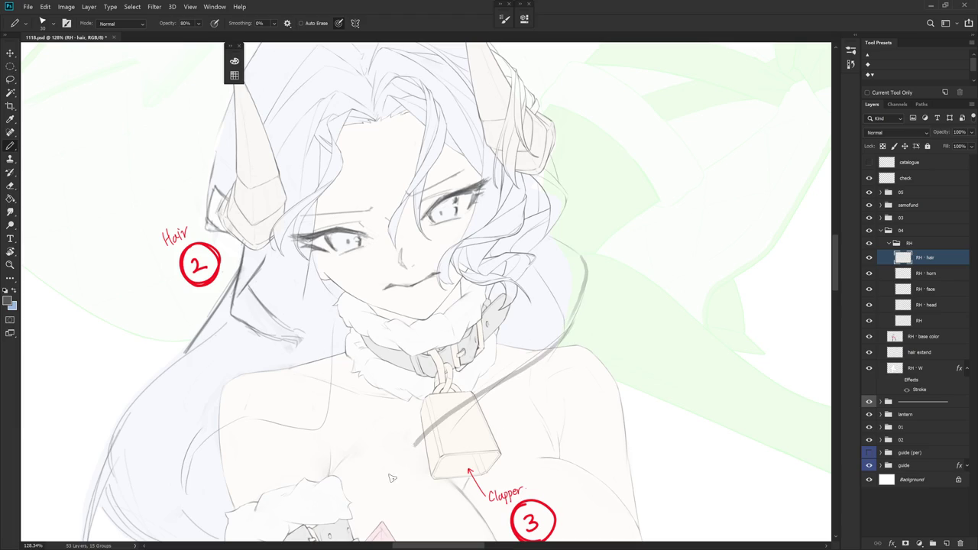
Redraw the long strand past the bell and add a hair line along the curve below the hair
key("ctrl+z")
left_click_drag(578, 305, 404, 472)
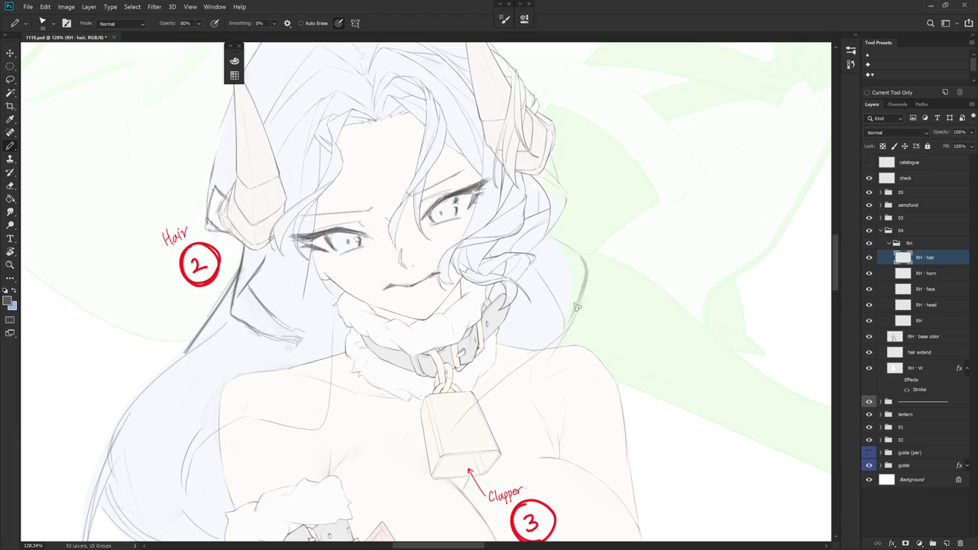
left_click_drag(546, 393, 561, 337)
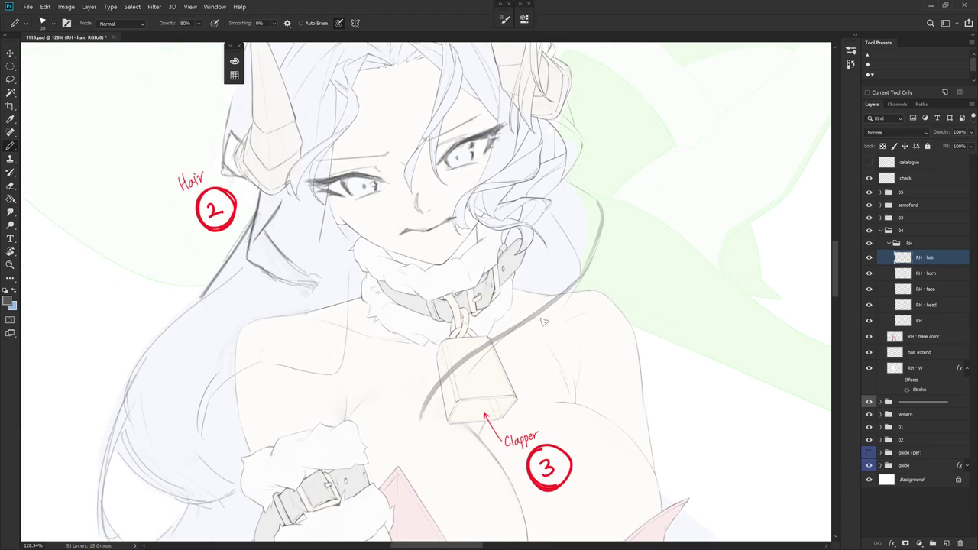
left_click_drag(469, 385, 557, 344)
key("ctrl+z")
left_click_drag(578, 193, 594, 246)
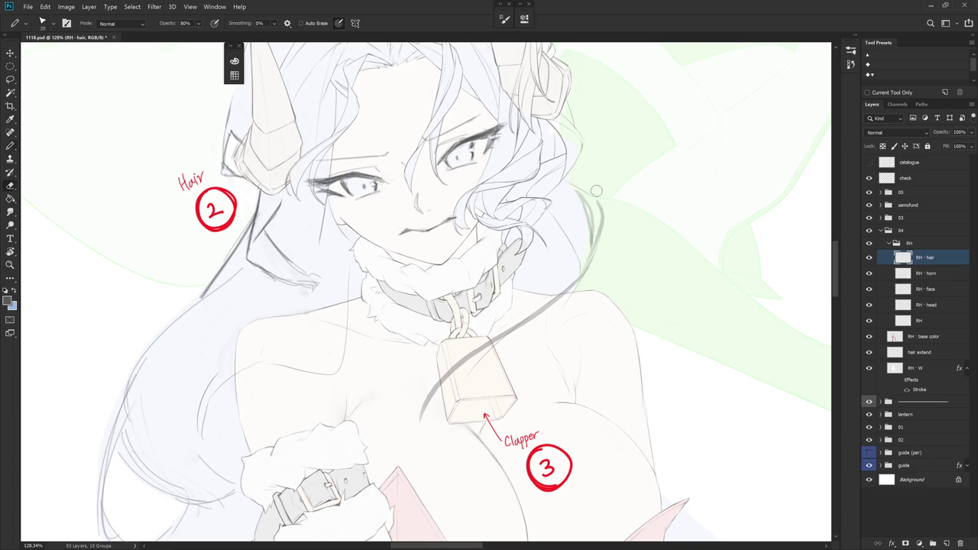
Erase part of the dark stroke at the hair's right edge
key("e")
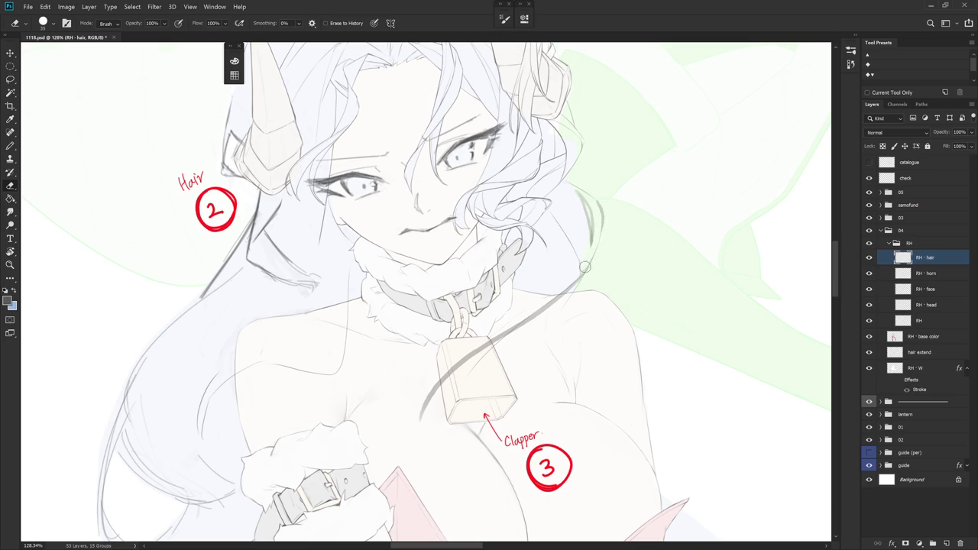
left_click_drag(591, 308, 590, 332)
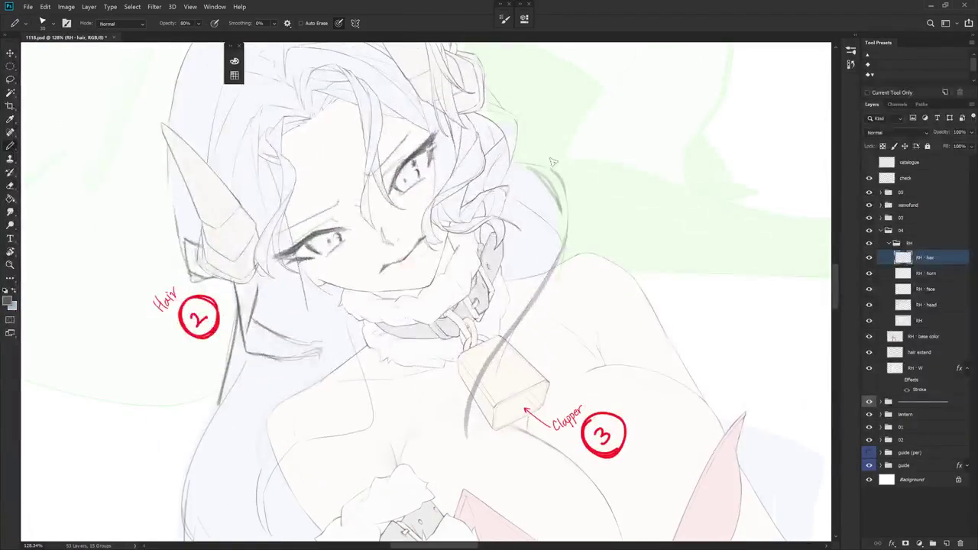
key("b")
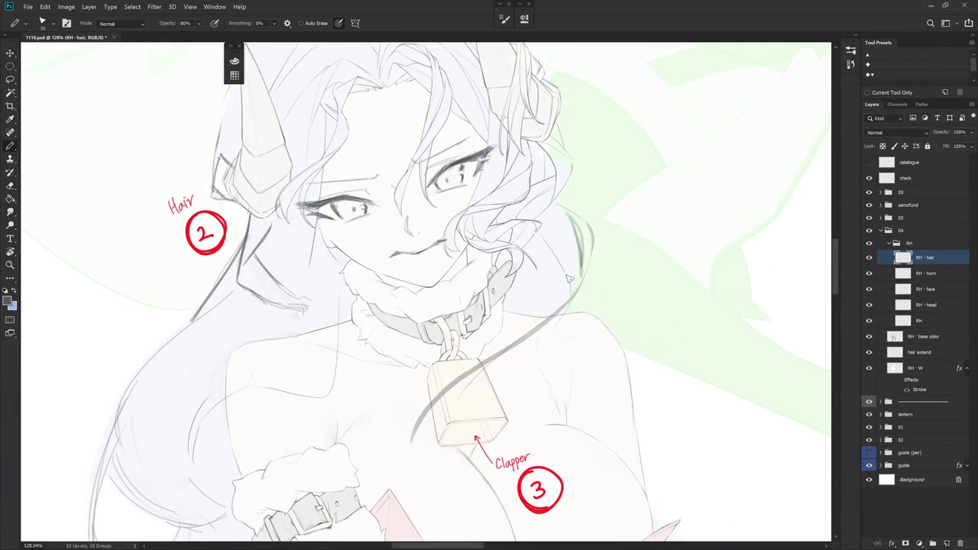
key("e")
left_click_drag(564, 211, 575, 302)
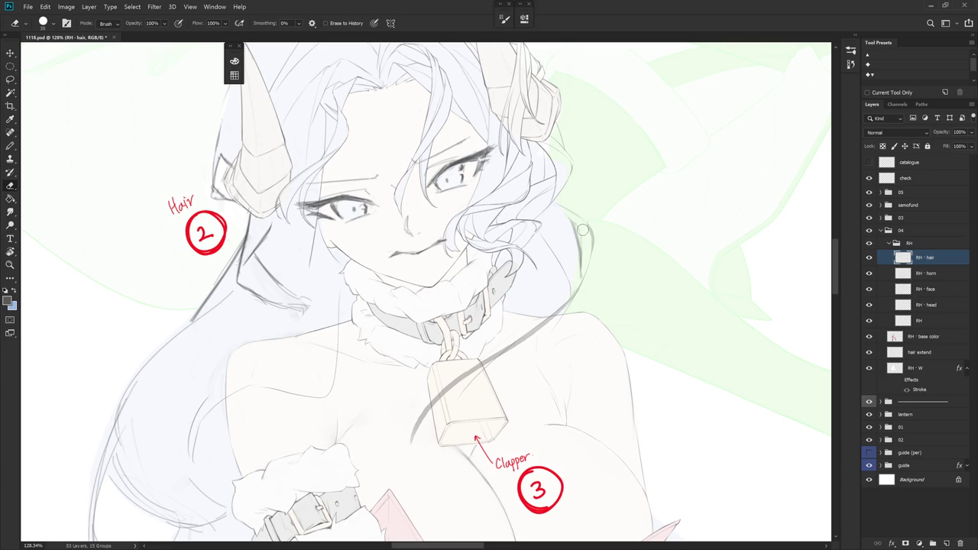
key("b")
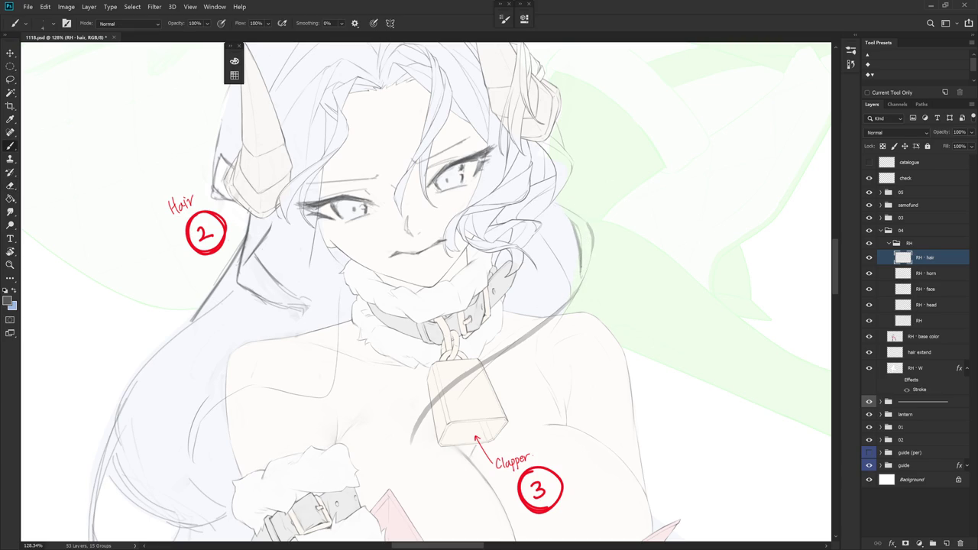
With the view rotated and restored, draw a long strand from the hair past the bell
key("r")
left_click_drag(573, 300, 537, 196)
key("e")
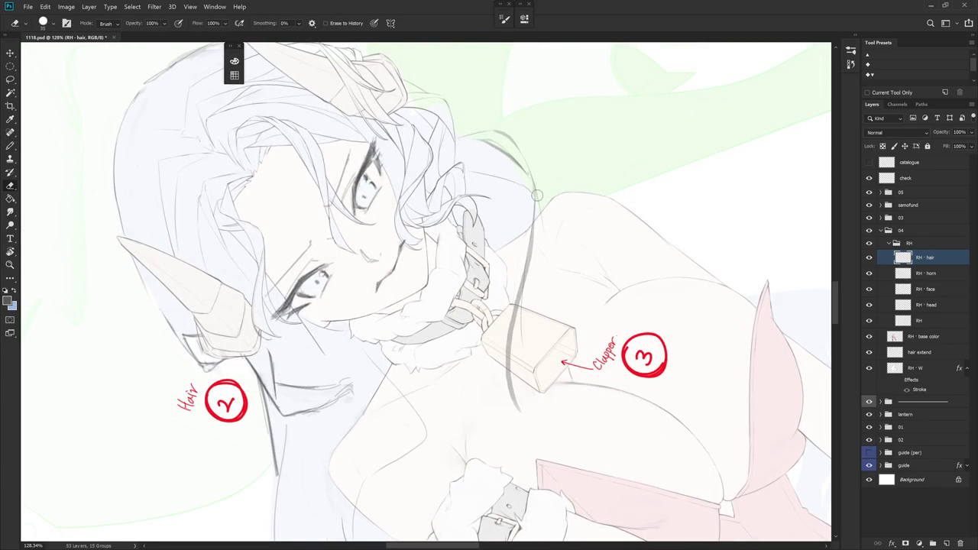
key("r")
mouse_move(571, 241)
left_mouse_down()
mouse_move(562, 219)
mouse_move(551, 302)
left_mouse_up()
key("b")
mouse_move(557, 246)
left_mouse_down()
mouse_move(554, 297)
mouse_move(511, 368)
mouse_move(480, 457)
mouse_move(543, 447)
left_mouse_up()
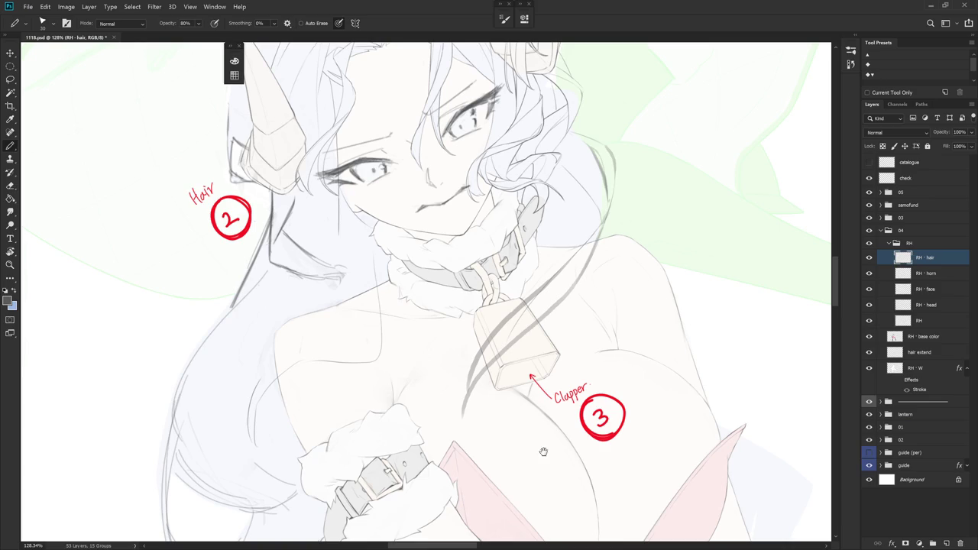
left_click_drag(544, 452, 527, 353)
scroll(683, 339, "down", 5)
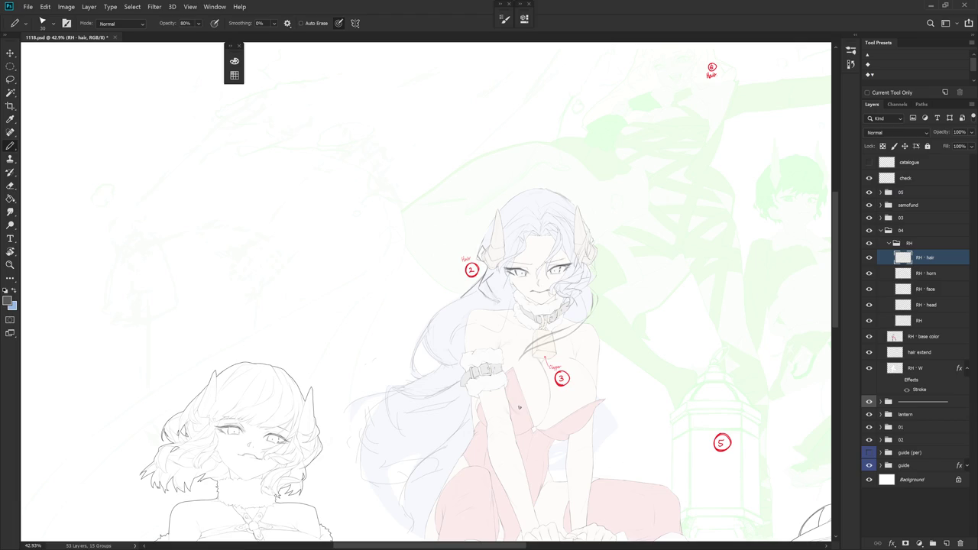
scroll(519, 408, "down", 2)
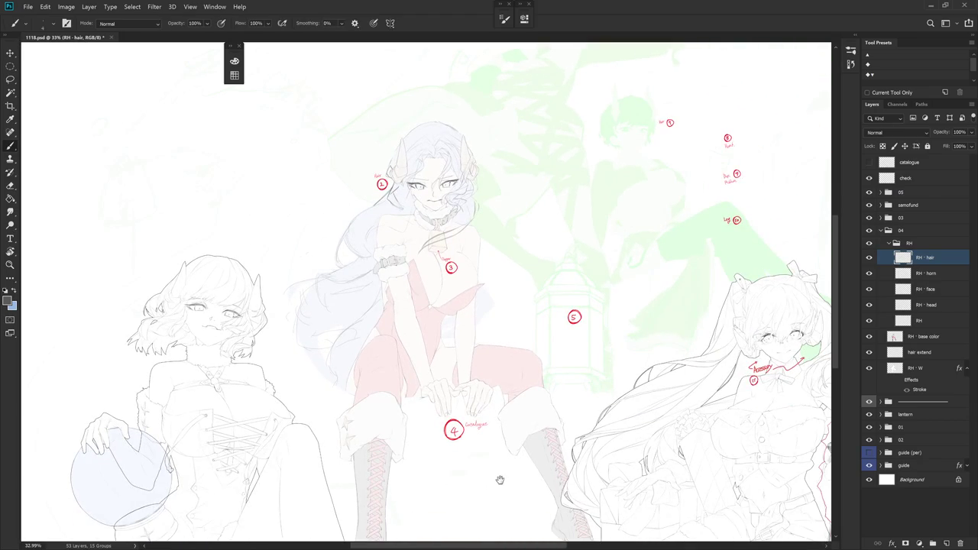
left_click_drag(500, 482, 441, 416)
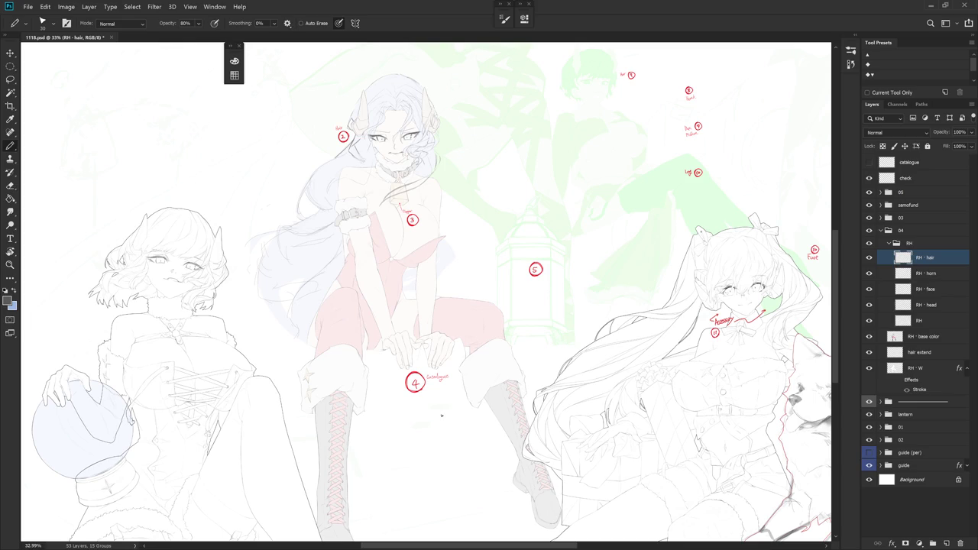
scroll(424, 222, "up", 3)
scroll(424, 222, "up", 3)
left_click_drag(390, 283, 442, 388)
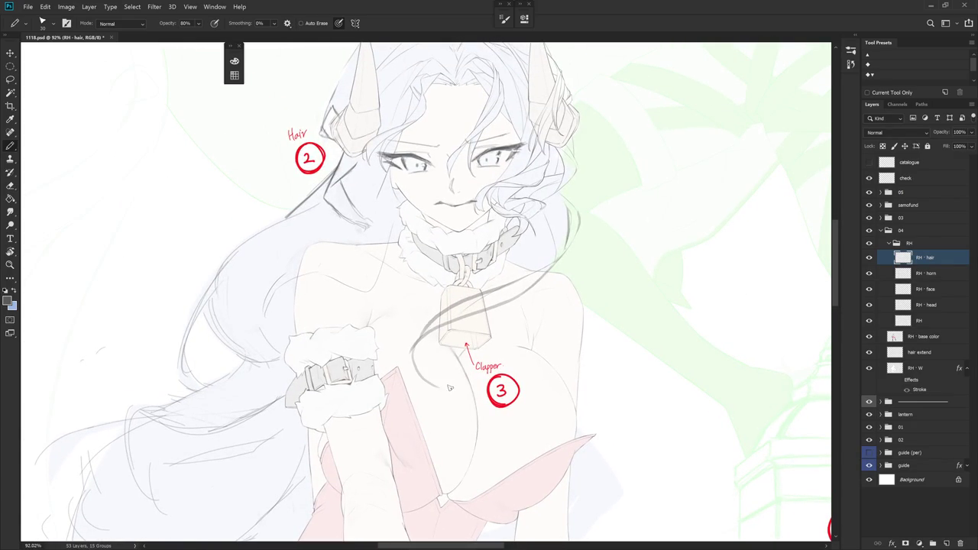
Try several curved strands beside the bell, undoing each attempt
key("ctrl+z")
left_click_drag(428, 345, 417, 394)
key("ctrl+z")
left_click_drag(429, 322, 402, 397)
key("ctrl+z")
left_click_drag(422, 334, 404, 398)
key("ctrl+z")
left_click_drag(446, 327, 421, 417)
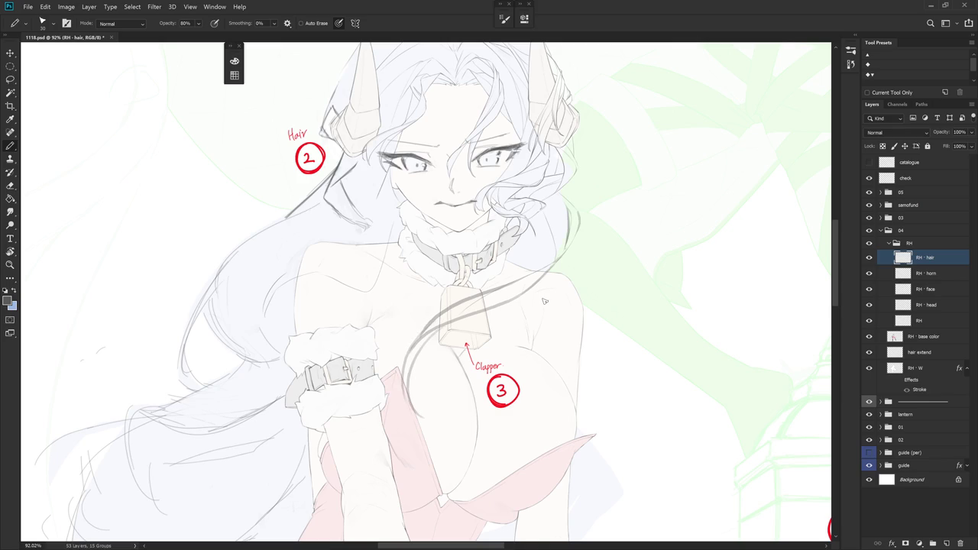
key("ctrl+z")
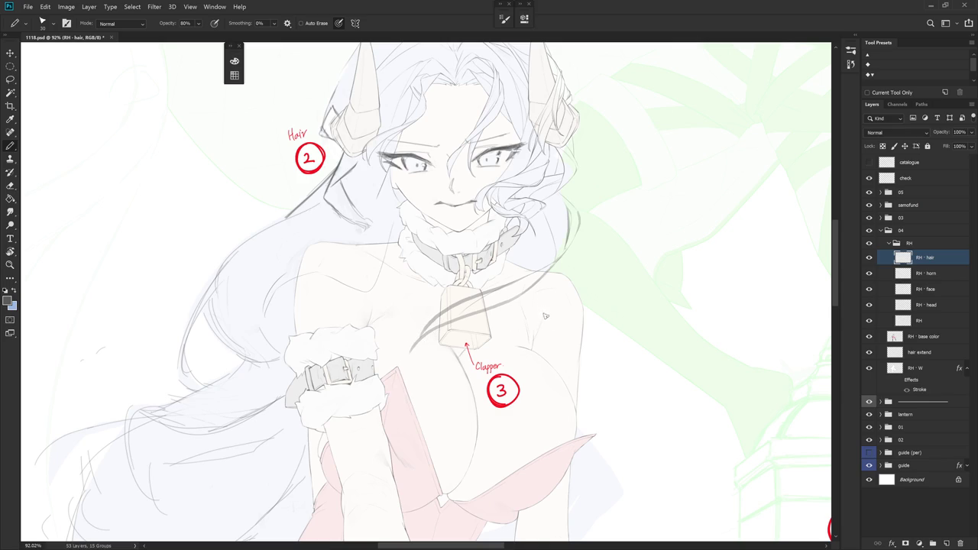
Rotate the view about 30 degrees, then lasso and delete the stray strokes around the bell
left_click_drag(546, 315, 527, 357)
key("ctrl+z")
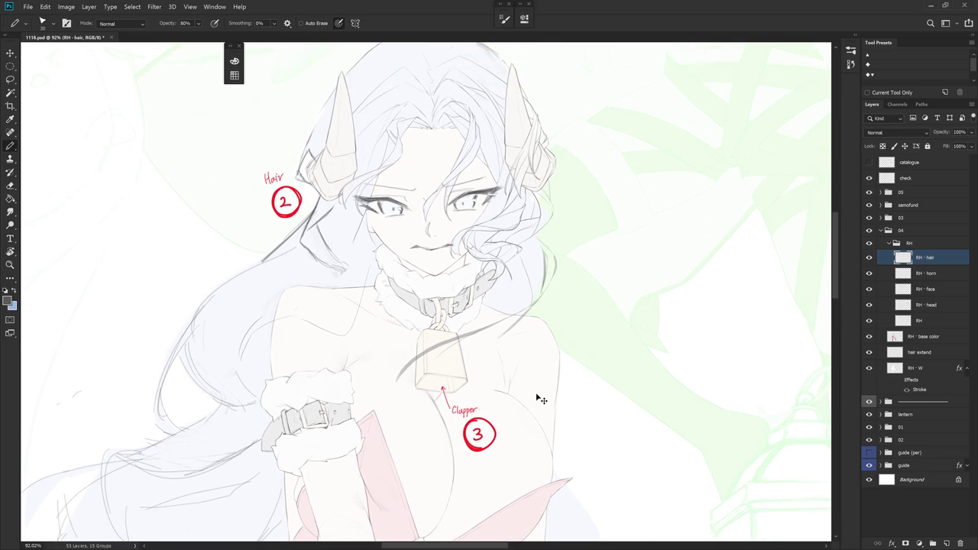
left_click_drag(601, 400, 513, 231)
key("e")
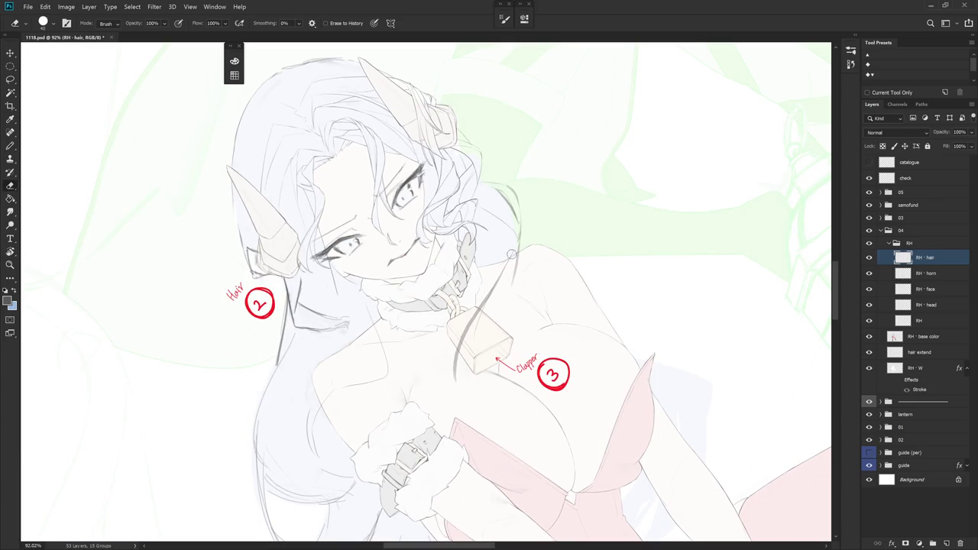
key("l")
mouse_move(459, 396)
left_mouse_down()
mouse_move(442, 405)
mouse_move(443, 396)
left_mouse_up()
key("Delete")
key("ctrl+d")
key("b")
Extend the collar strand past the bell and rework the strand lines left of it
mouse_move(515, 241)
left_mouse_down()
mouse_move(403, 371)
mouse_move(442, 343)
left_mouse_up()
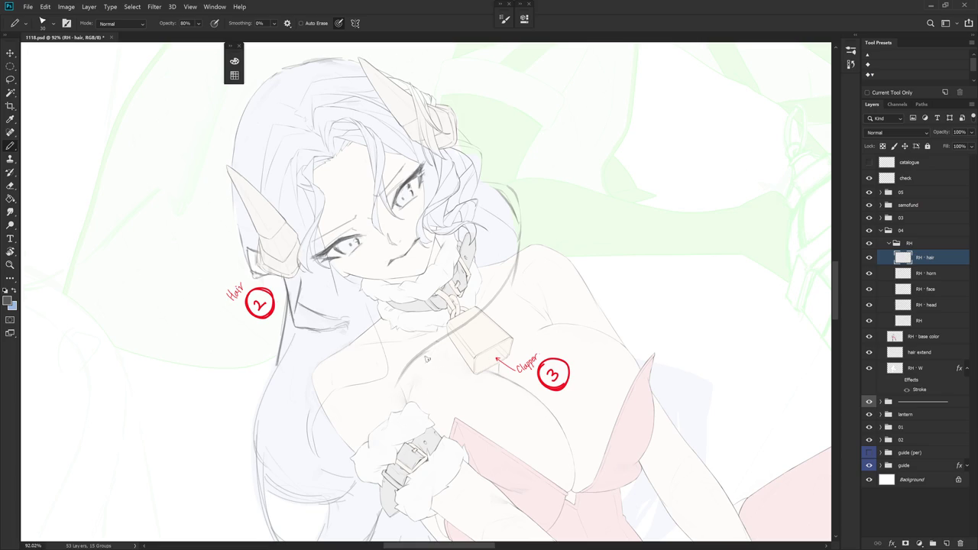
key("Escape")
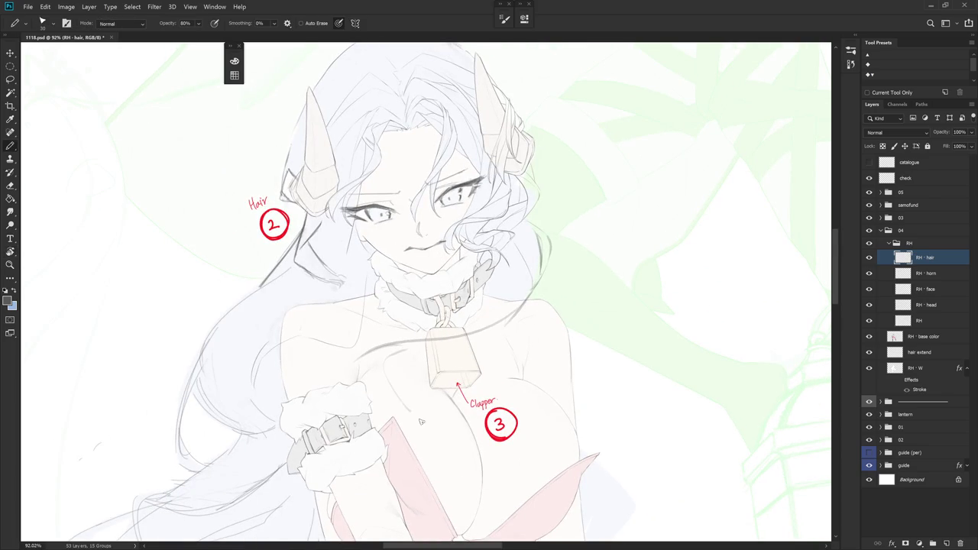
mouse_move(386, 376)
left_mouse_down()
mouse_move(404, 405)
mouse_move(432, 363)
left_mouse_up()
Draw a short clapper line inside the bell, then reset the rotation and zoom on the bell
mouse_move(535, 285)
left_mouse_down()
mouse_move(482, 212)
mouse_move(498, 276)
left_mouse_up()
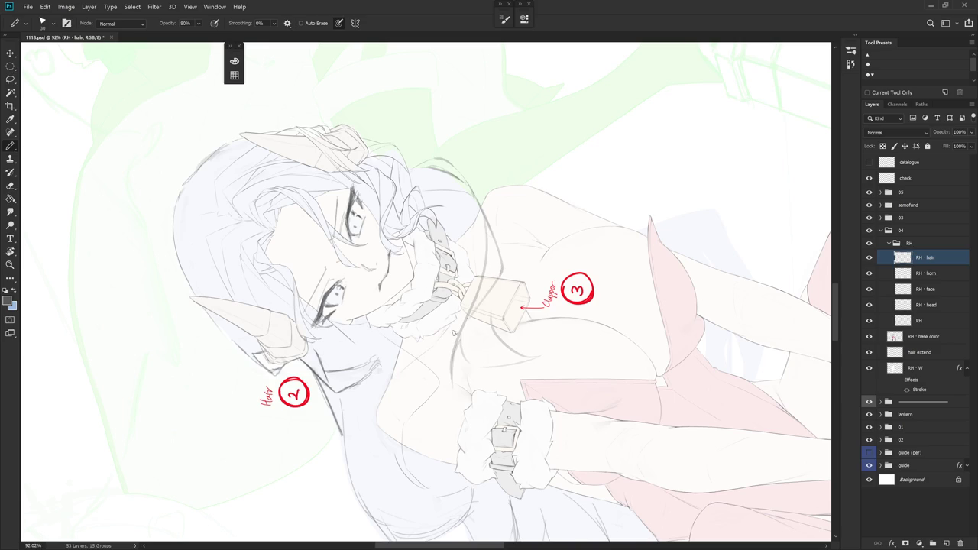
left_click_drag(493, 289, 499, 316)
key("r")
key("Escape")
scroll(502, 390, "down", 1)
left_click_drag(501, 390, 491, 379)
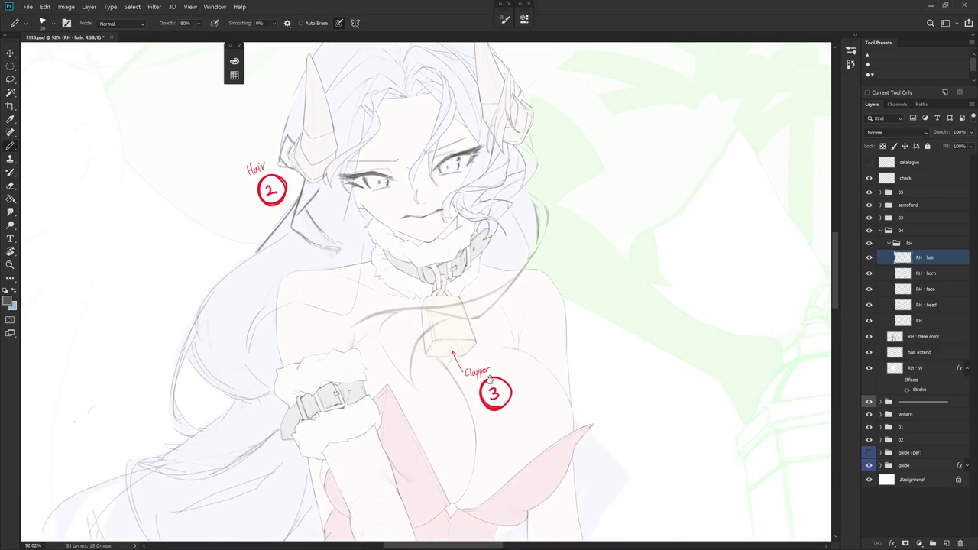
left_click_drag(498, 431, 478, 300)
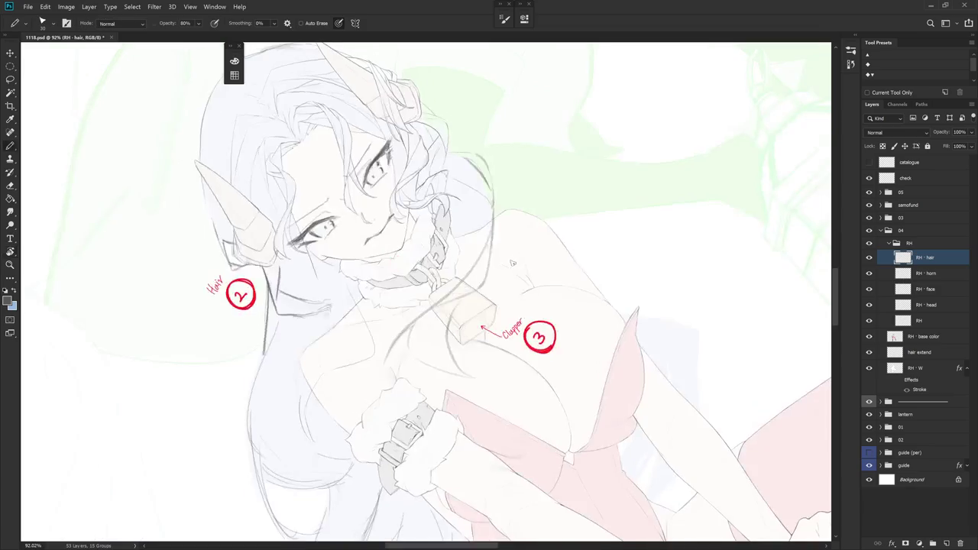
scroll(477, 301, "up", 2)
Rotate the canvas view clockwise and then back counter-clockwise around the bell area
key("b")
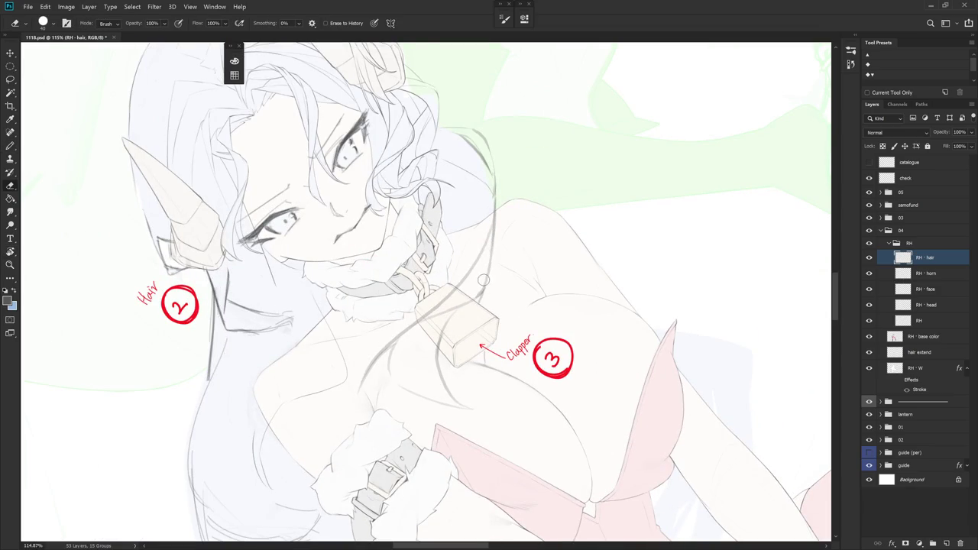
key("r")
mouse_move(538, 207)
left_mouse_down()
mouse_move(536, 379)
mouse_move(437, 356)
left_mouse_up()
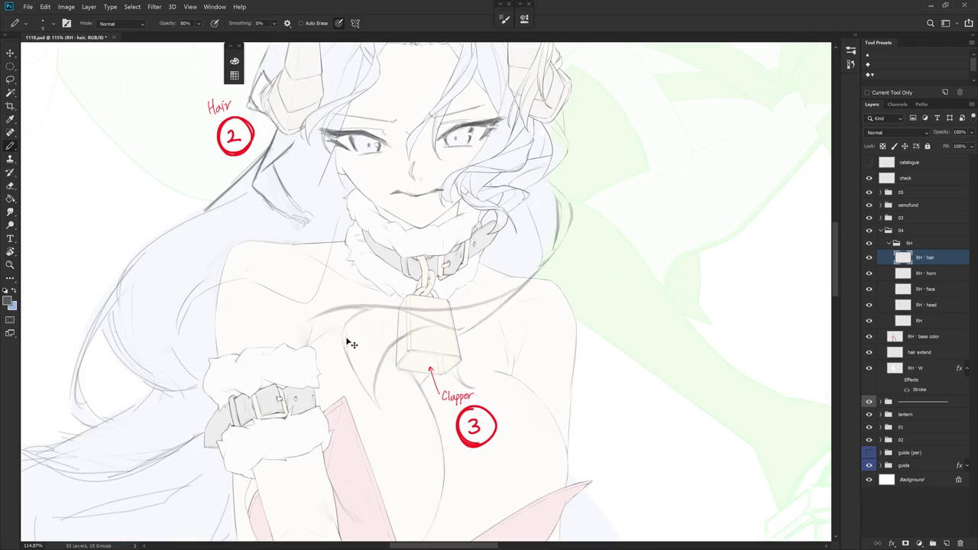
key("e")
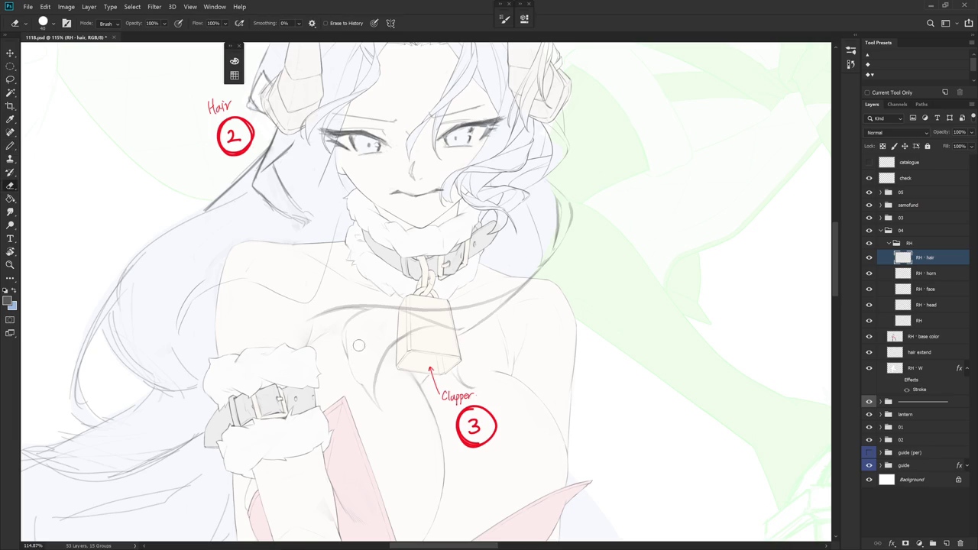
key("r")
mouse_move(450, 444)
left_mouse_down()
mouse_move(521, 238)
mouse_move(446, 240)
left_mouse_up()
Rotate the view to a new drawing angle and try a short shoulder stroke, undoing it
key("b")
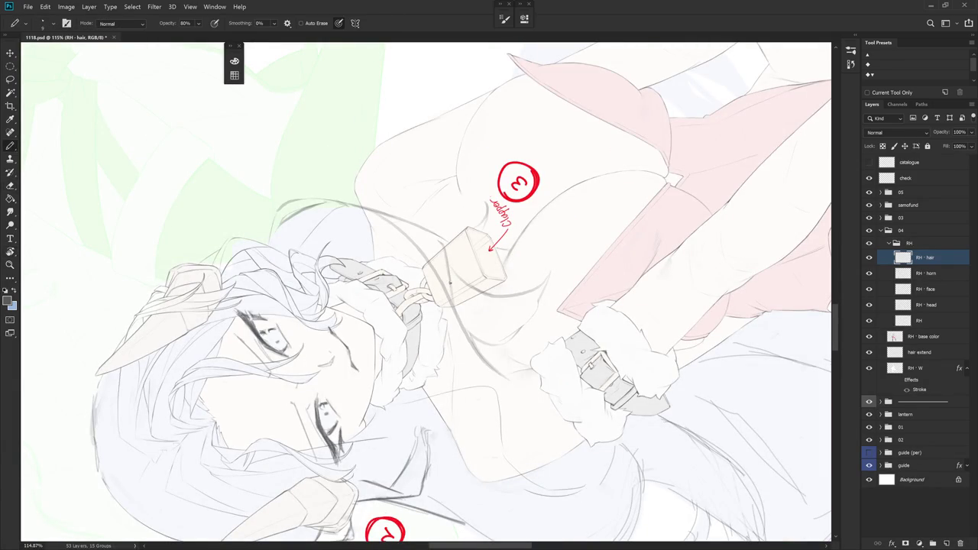
key("e")
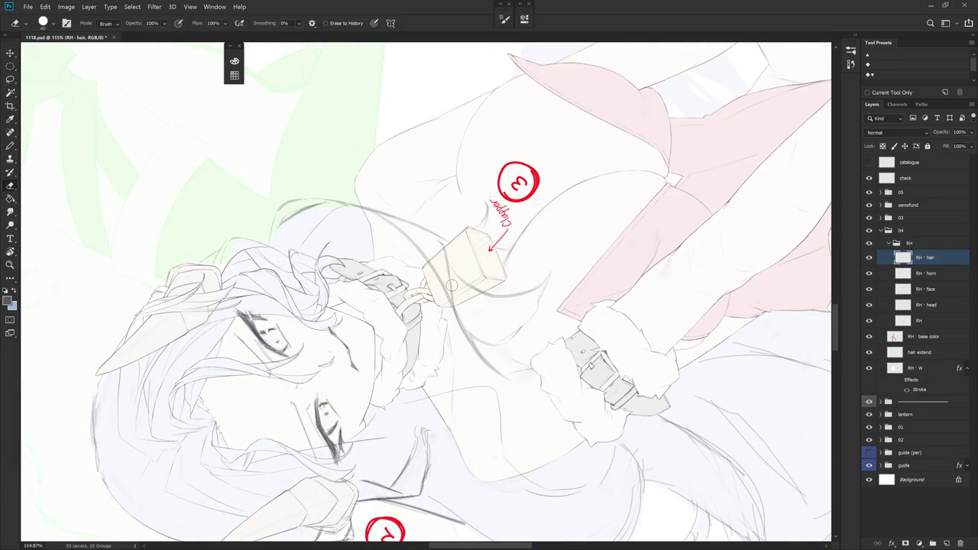
key("r")
mouse_move(487, 350)
left_mouse_down()
mouse_move(451, 321)
mouse_move(474, 202)
left_mouse_up()
key("b")
key("r")
mouse_move(464, 249)
left_mouse_down()
mouse_move(397, 199)
mouse_move(490, 229)
left_mouse_up()
key("b")
left_click_drag(429, 226, 417, 194)
key("ctrl+z")
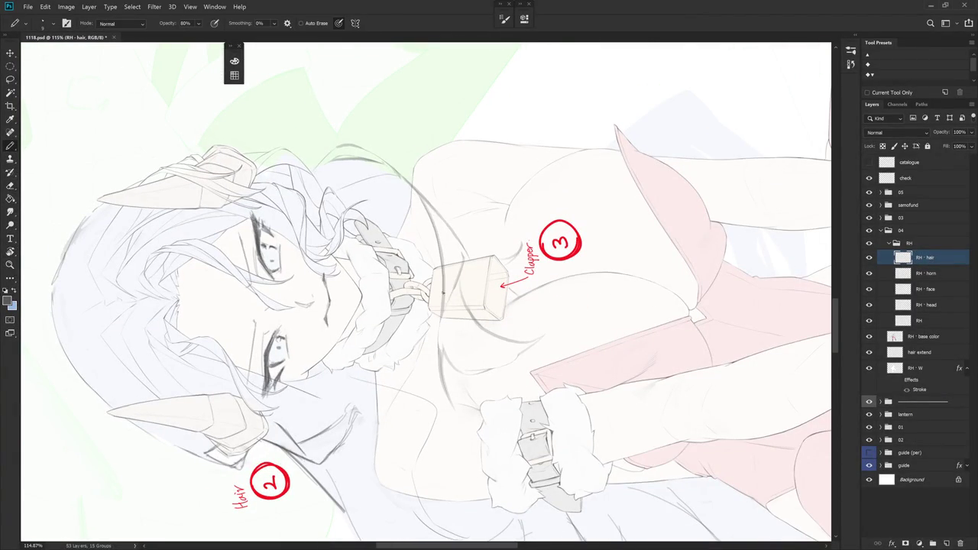
Erase a section of the clapper's string after two undone shoulder-line erasures
key("e")
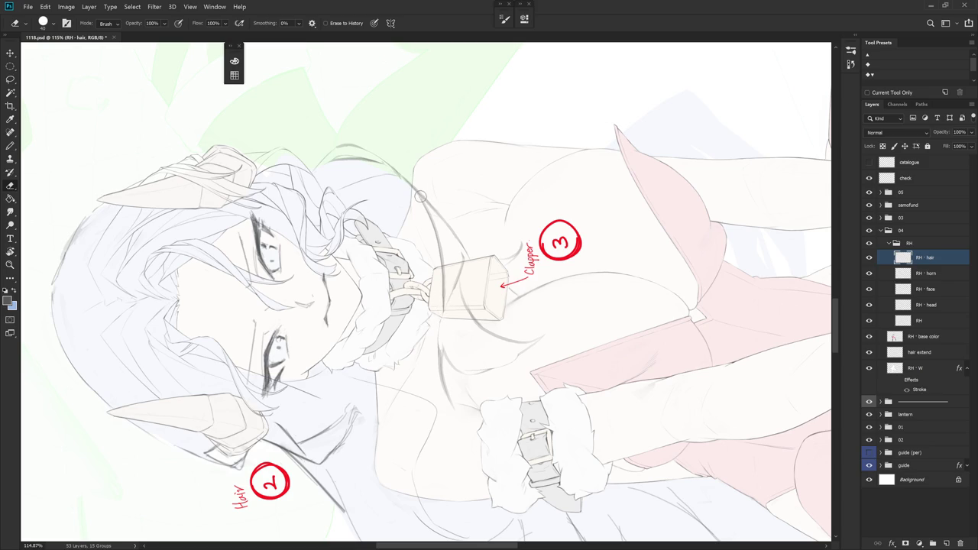
left_click_drag(432, 220, 445, 272)
key("ctrl+z")
left_click_drag(429, 213, 445, 264)
key("ctrl+z")
left_click_drag(436, 229, 444, 299)
key("b")
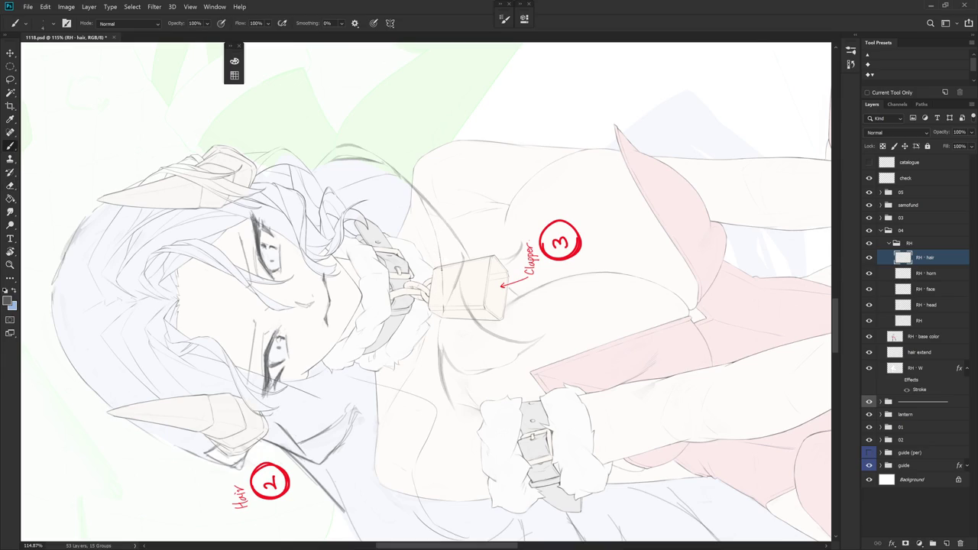
Draw a hair strand down across the chest, replacing an undone first attempt
key("Escape")
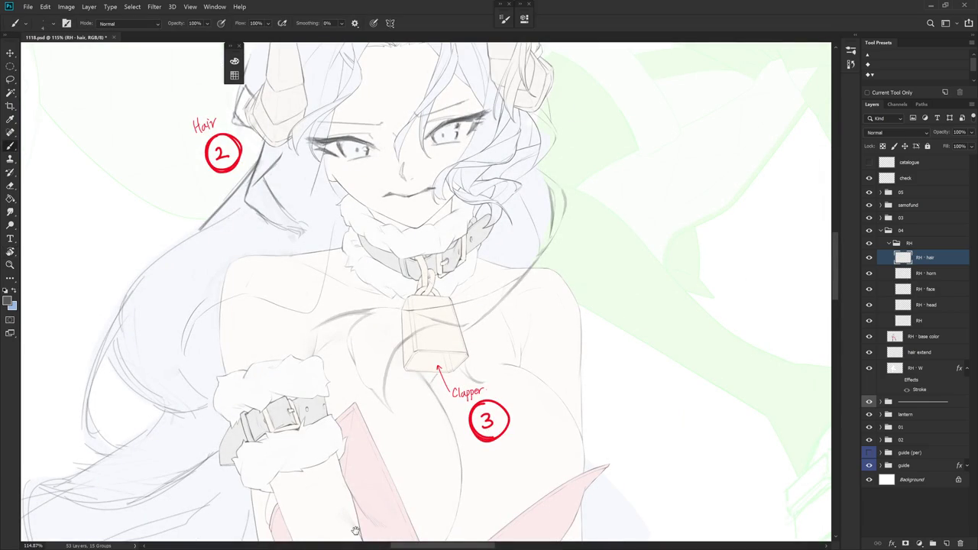
scroll(521, 397, "down", 1)
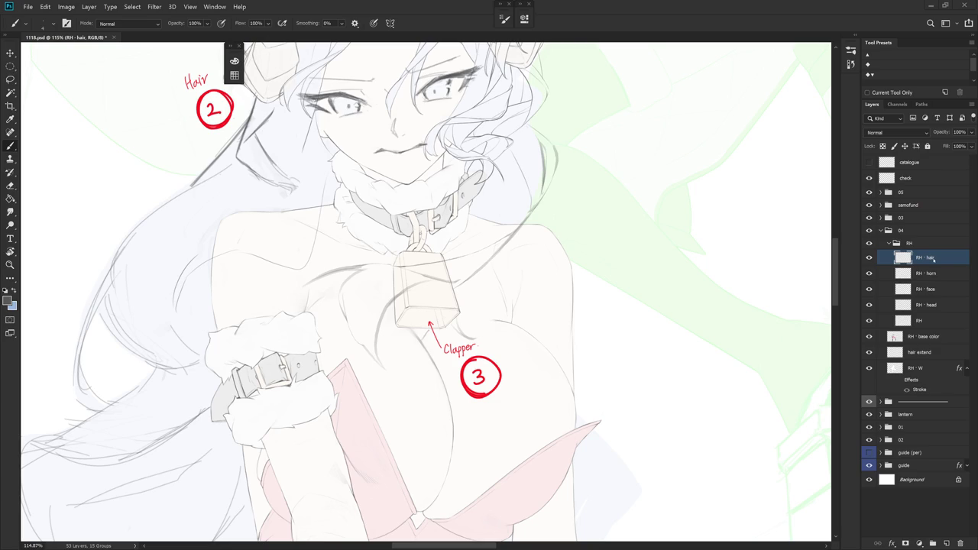
scroll(374, 311, "up", 2)
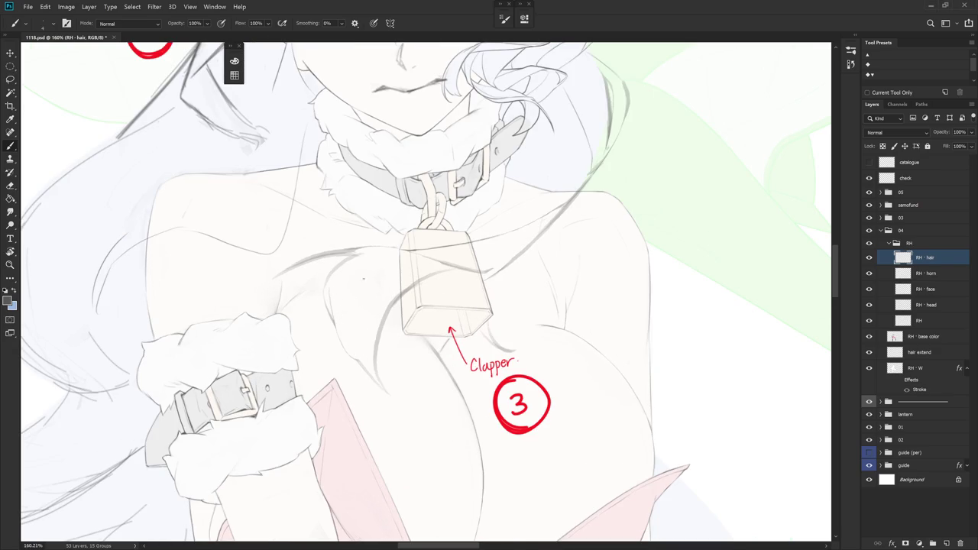
left_click_drag(353, 311, 366, 374)
key("ctrl+z")
left_click_drag(412, 311, 359, 252)
left_click_drag(432, 230, 418, 319)
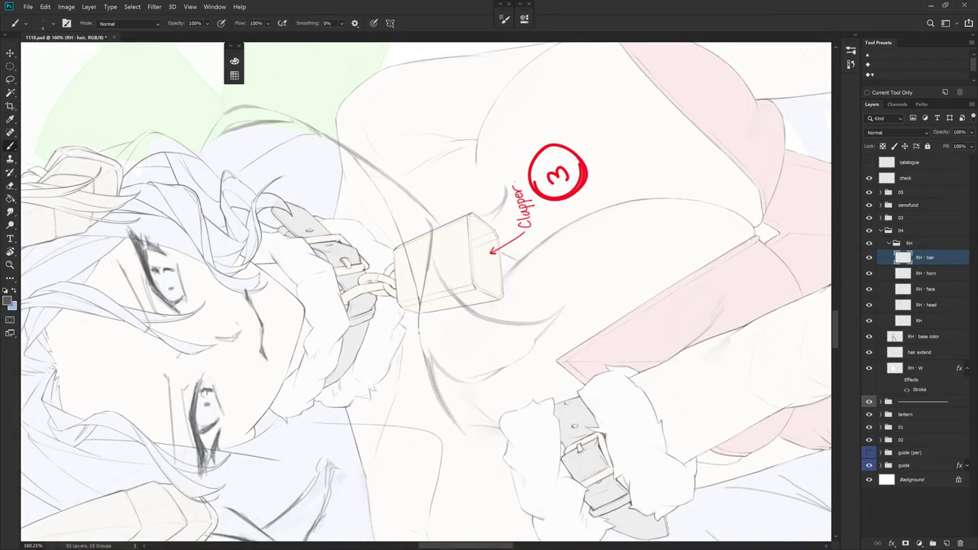
Rotate and pan the view so the Clapper note reads level and the face shows
key("e")
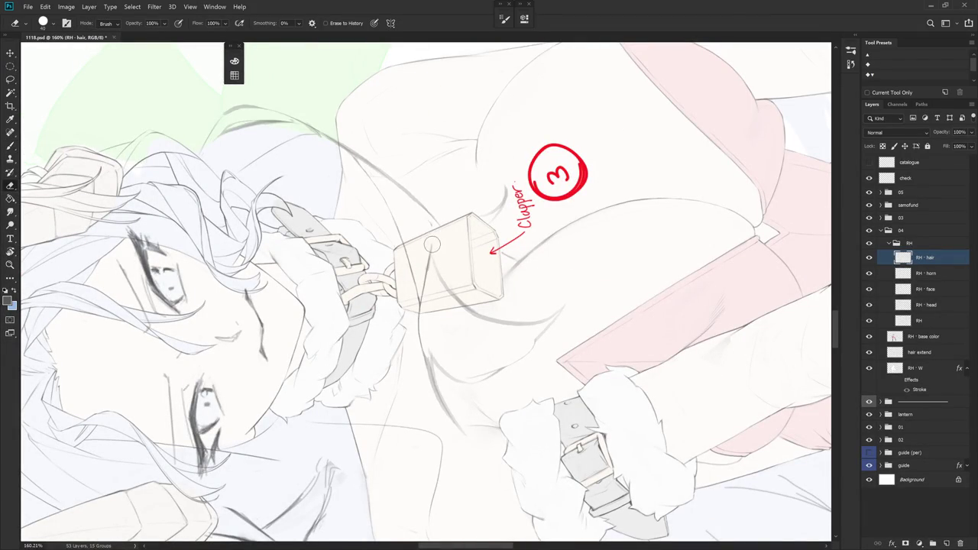
key("b")
key("r")
mouse_move(426, 260)
left_mouse_down()
mouse_move(489, 333)
mouse_move(461, 242)
left_mouse_up()
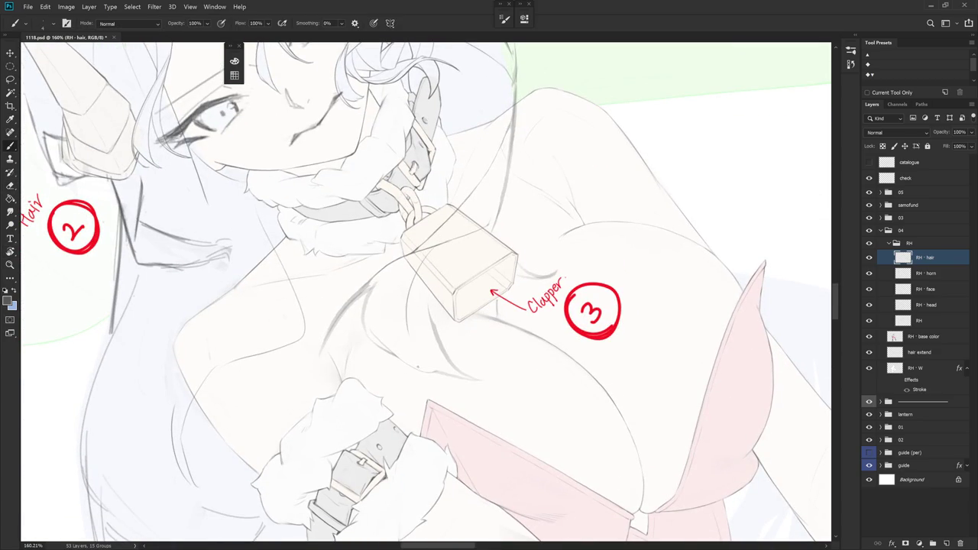
left_click_drag(544, 328, 528, 366)
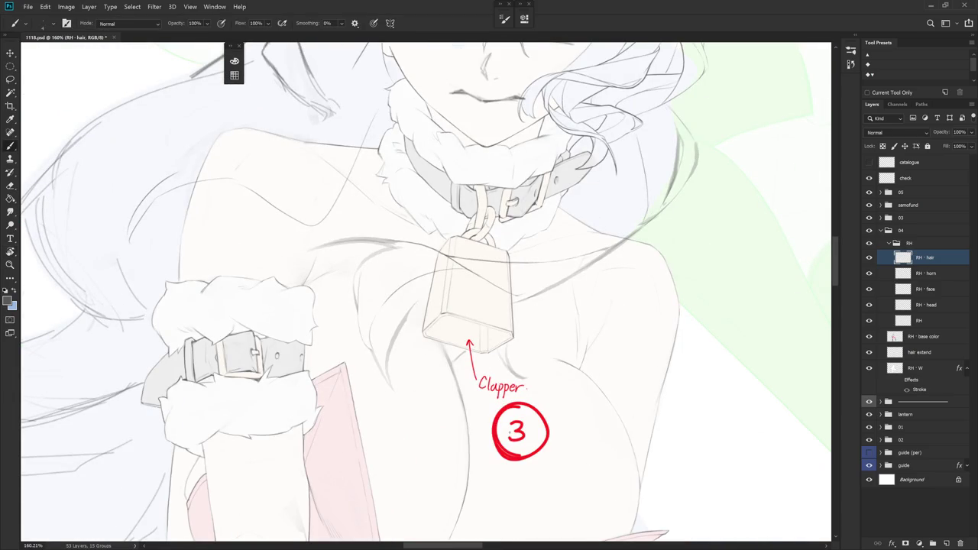
left_click_drag(509, 432, 535, 489)
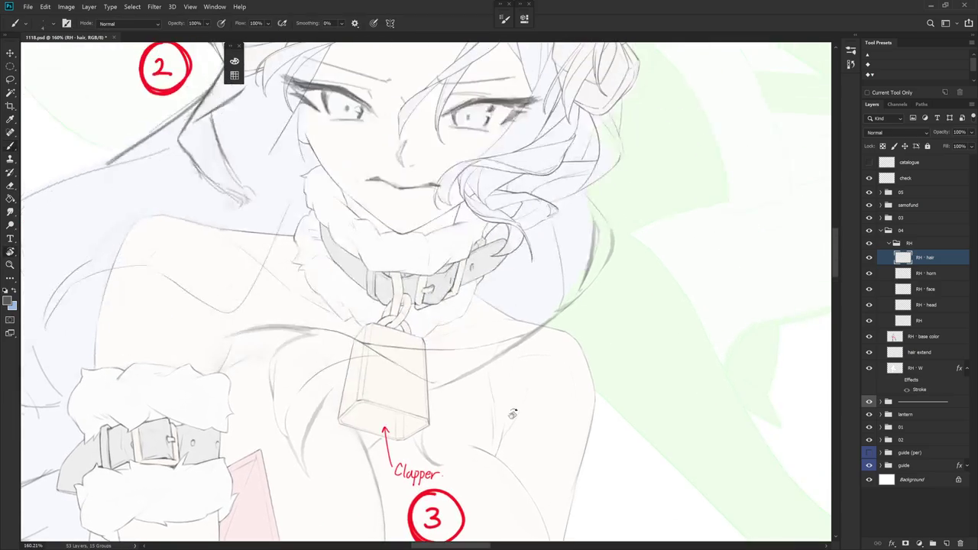
Try strokes along the shoulder line beside the bell, undoing them
left_click_drag(552, 237, 526, 277)
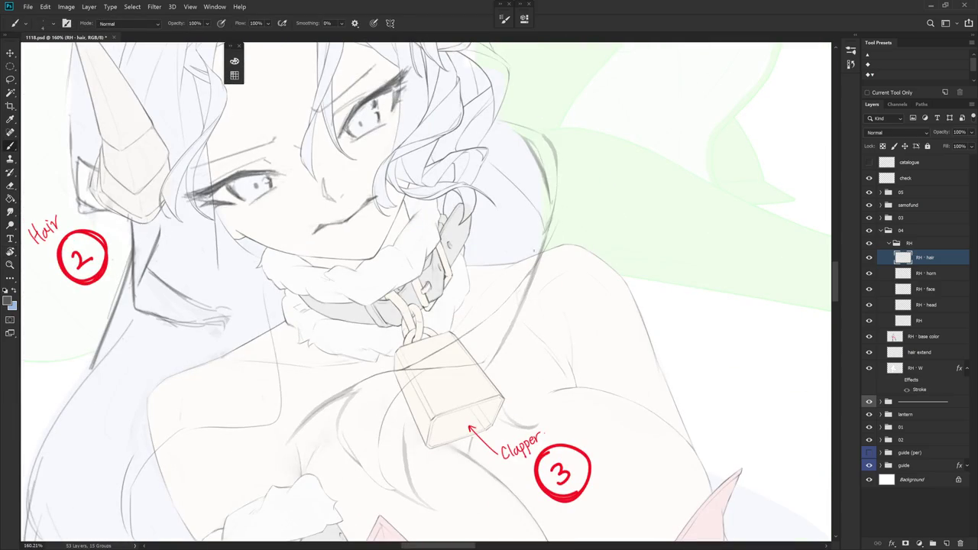
left_click_drag(558, 196, 557, 221)
key("ctrl+z")
left_click_drag(564, 177, 557, 277)
key("ctrl+z")
Rotate the canvas about 33° counter-clockwise and draw a hair strand down the shoulder contour
key("e")
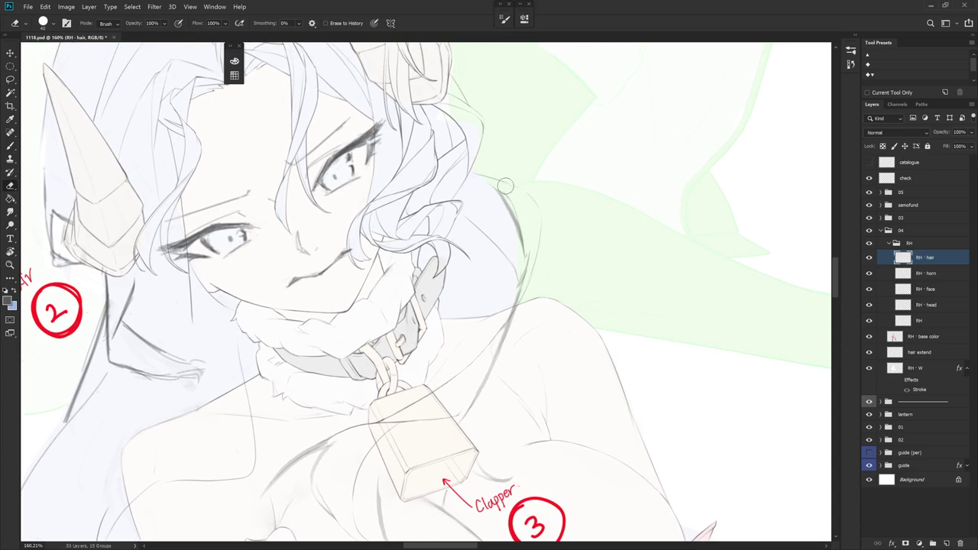
key("l")
key("e")
key("b")
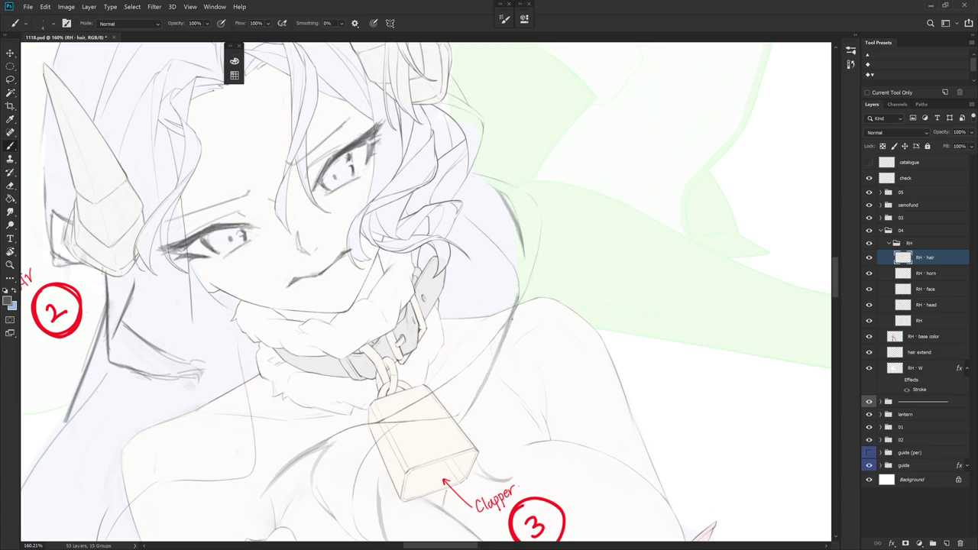
key("e")
key("b")
left_click_drag(509, 312, 505, 260)
key("e")
key("b")
left_click_drag(509, 240, 528, 357)
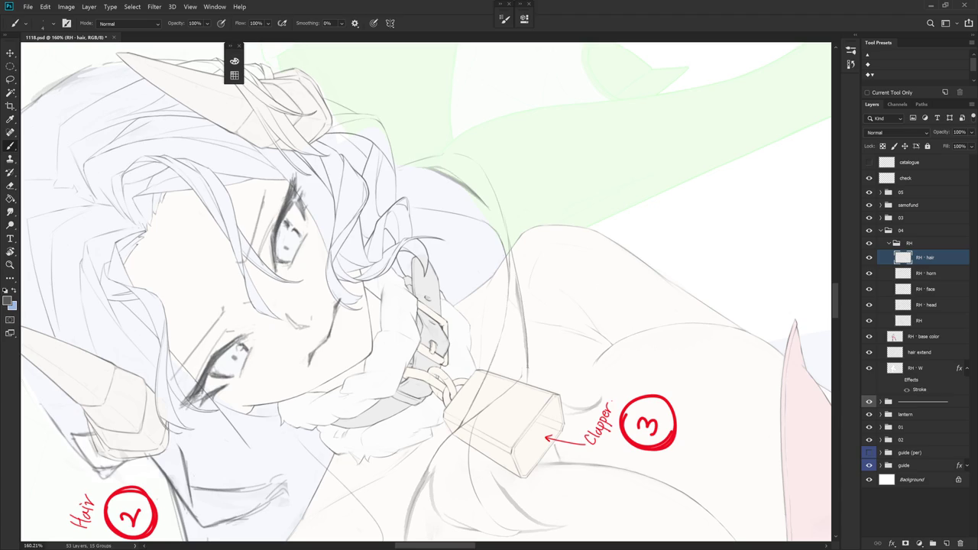
Erase down the new shoulder stroke, then reset the view upright and zoom out
key("e")
left_click_drag(516, 272, 525, 362)
key("Escape")
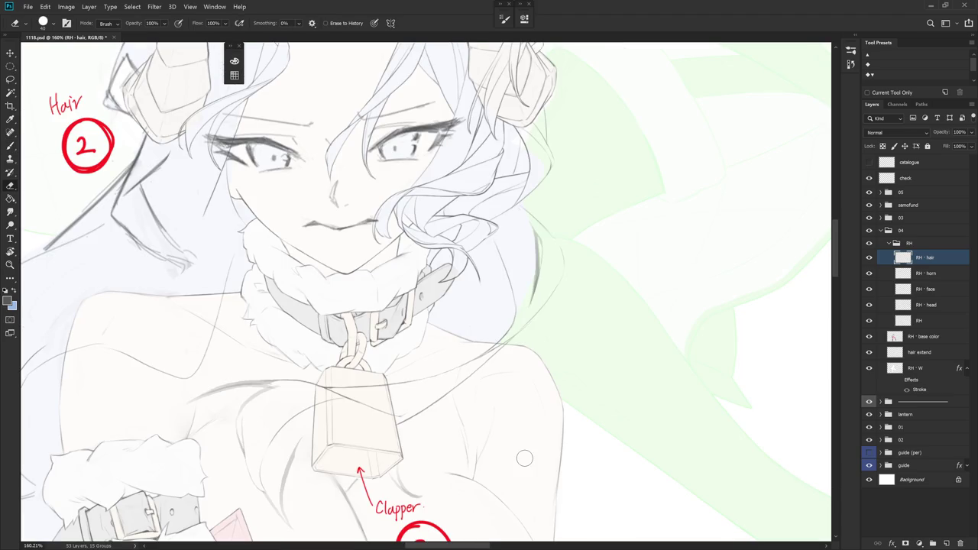
scroll(551, 337, "down", 5)
key("b")
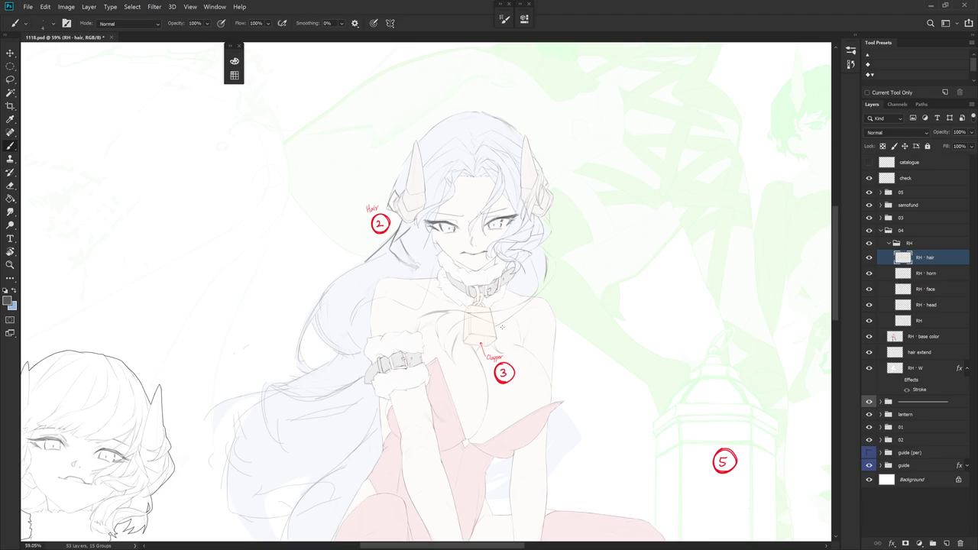
scroll(458, 338, "up", 3)
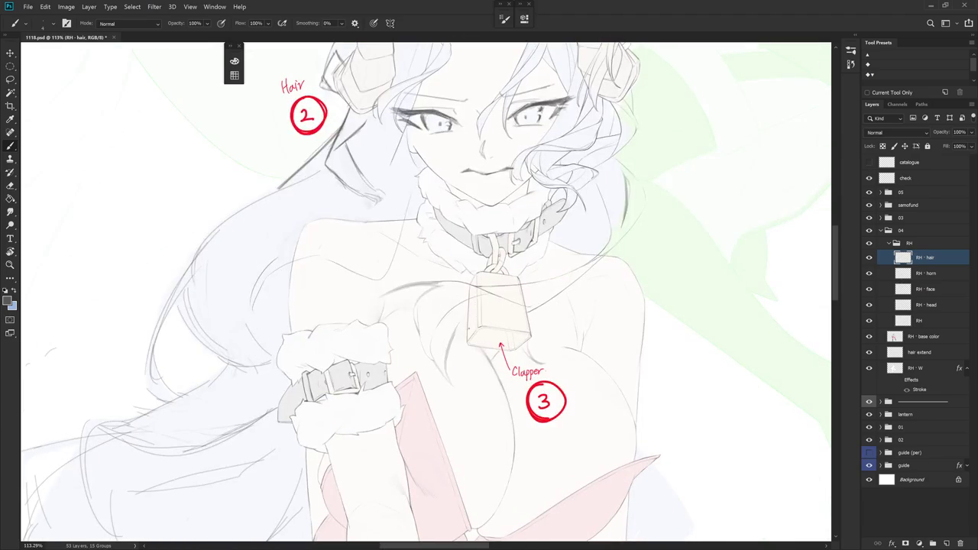
key("l")
mouse_move(468, 341)
left_mouse_down()
mouse_move(437, 356)
mouse_move(459, 403)
left_mouse_up()
key("b")
scroll(526, 430, "down", 2)
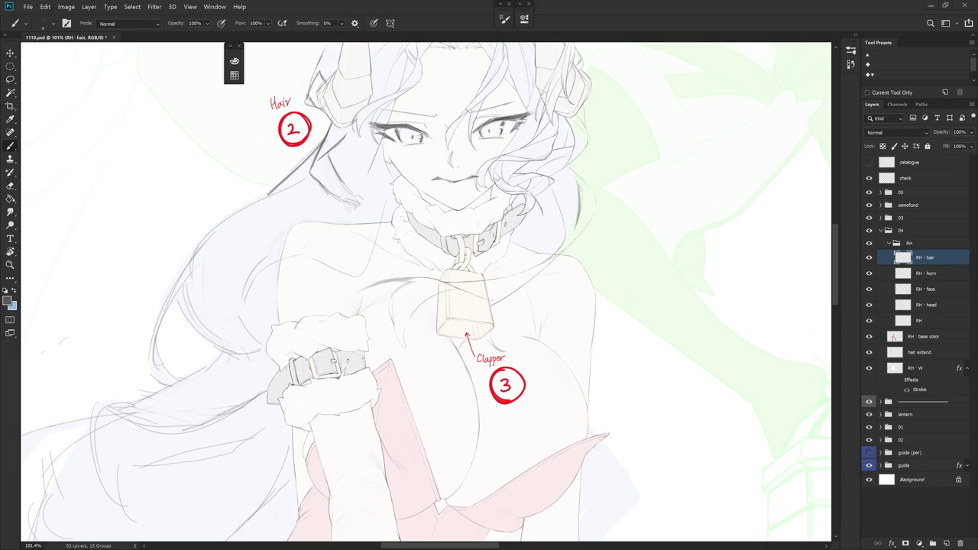
key("l")
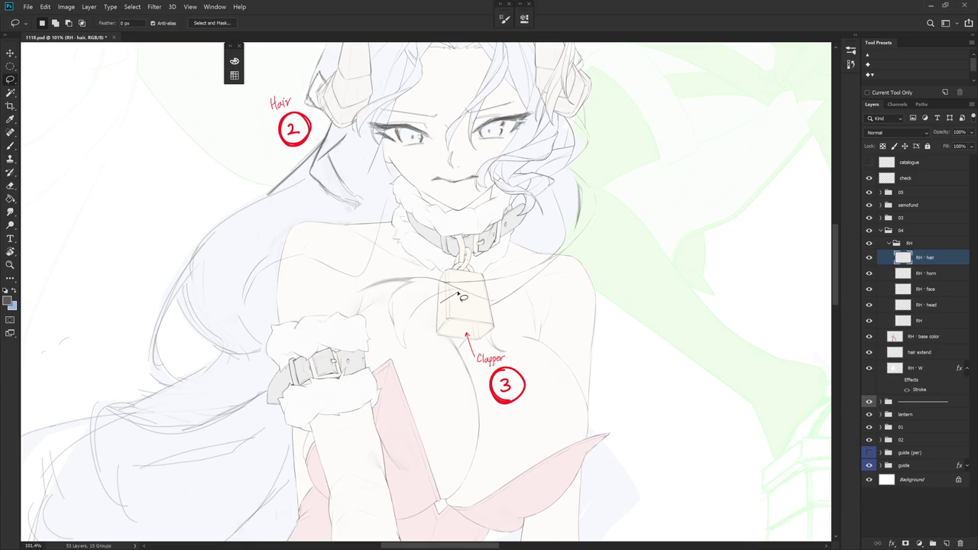
Tilt the view about 21° and draw a curved hair strand beside the bell
left_click_drag(442, 287, 455, 367)
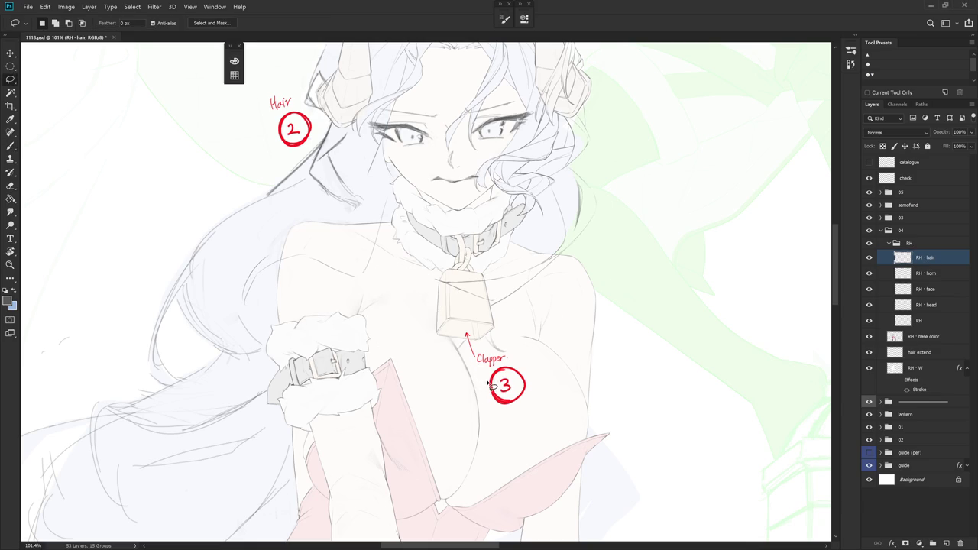
key("r")
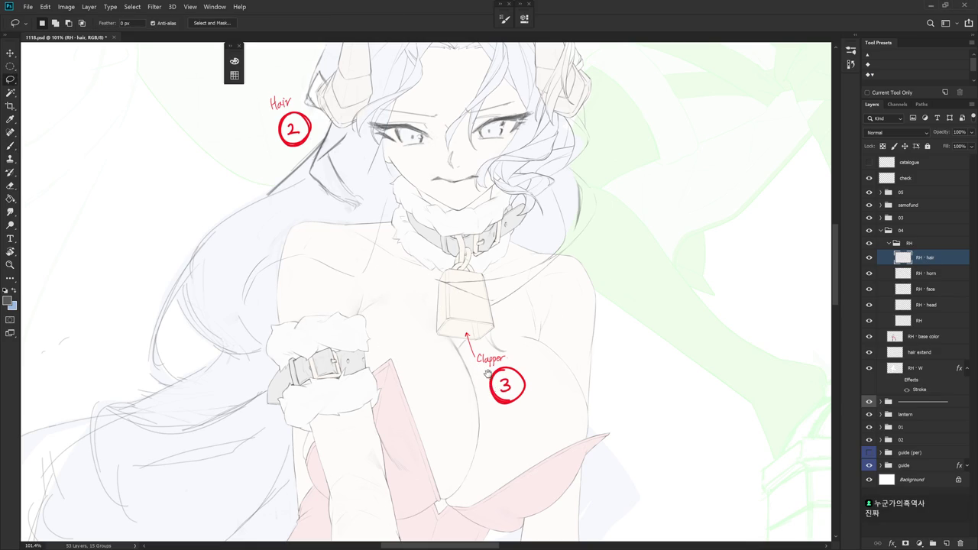
left_click_drag(491, 387, 529, 355)
scroll(497, 336, "up", 4)
key("b")
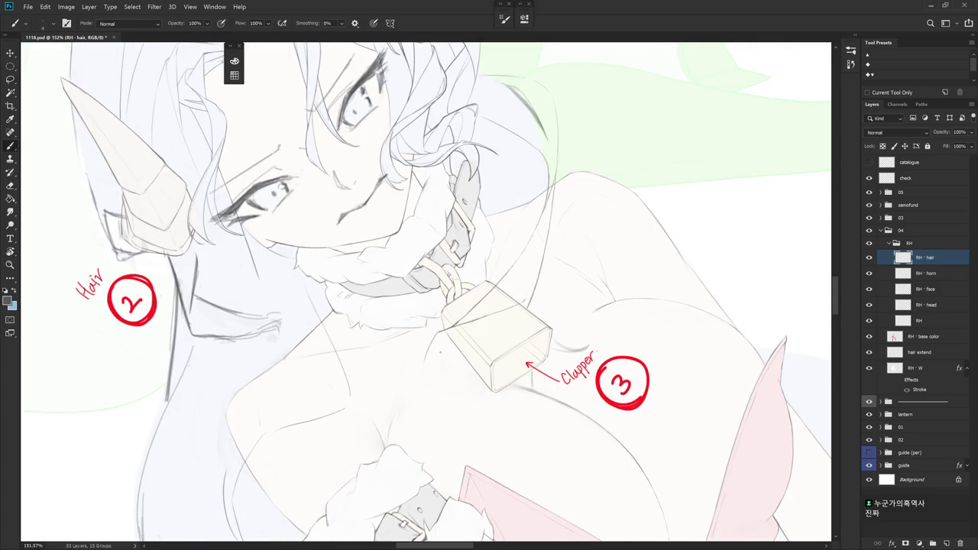
mouse_move(423, 344)
left_mouse_down()
mouse_move(420, 387)
mouse_move(489, 359)
left_mouse_up()
Straighten the view and draw a short curling strand just left of the bell
key("r")
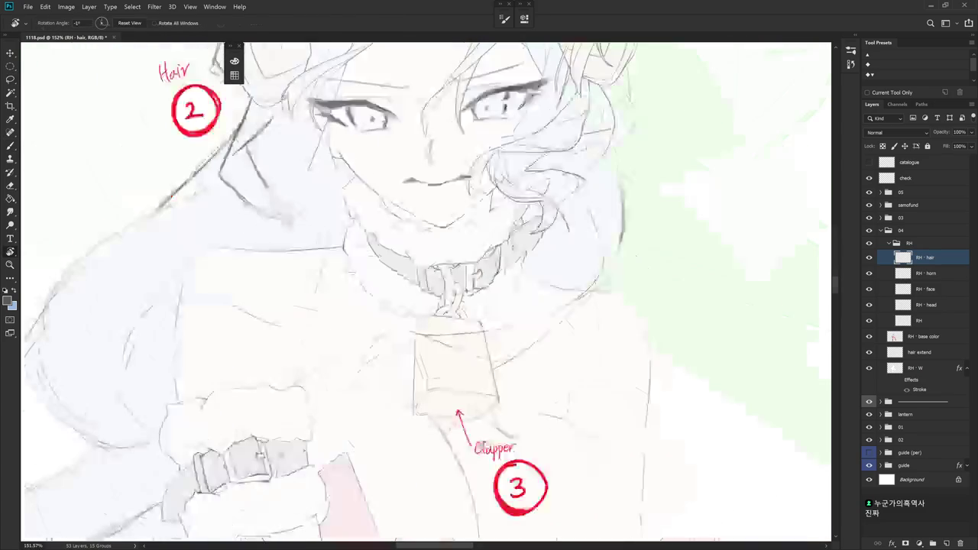
scroll(444, 377, "down", 1)
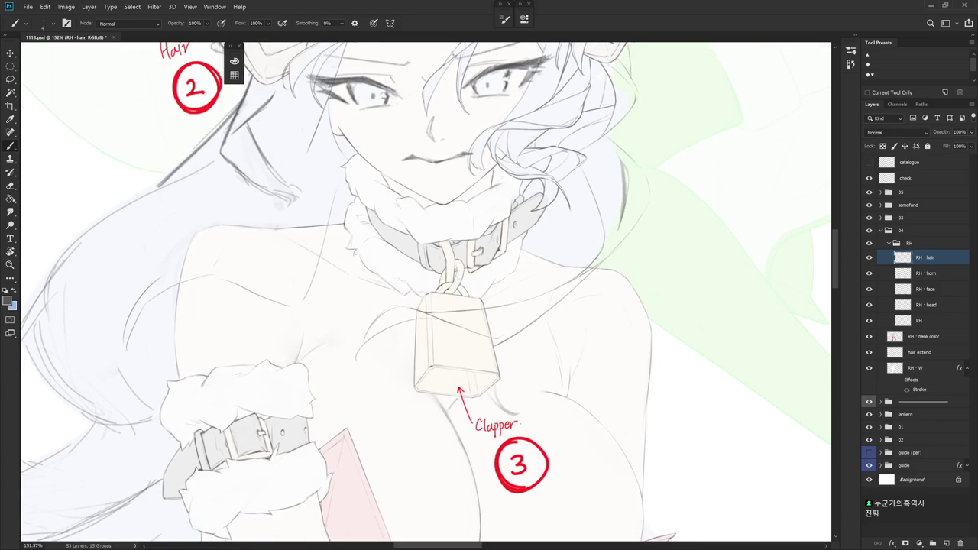
left_click_drag(375, 346, 361, 375)
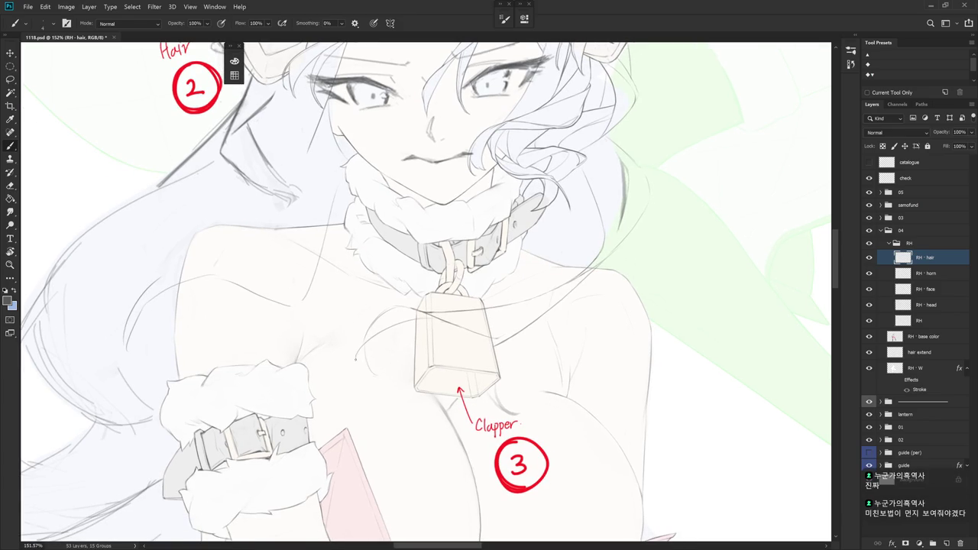
key("r")
left_click_drag(438, 430, 533, 345)
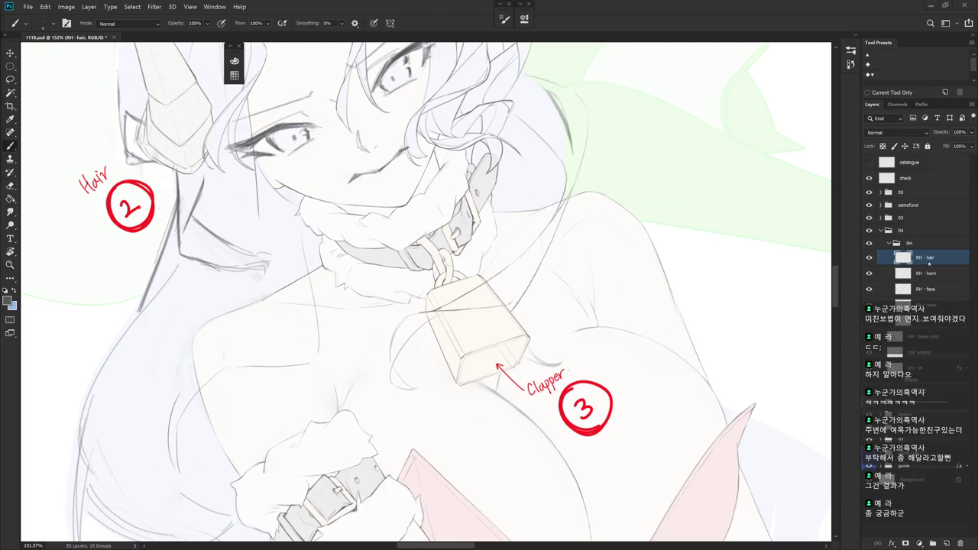
mouse_move(534, 365)
left_mouse_down()
mouse_move(541, 346)
mouse_move(450, 242)
left_mouse_up()
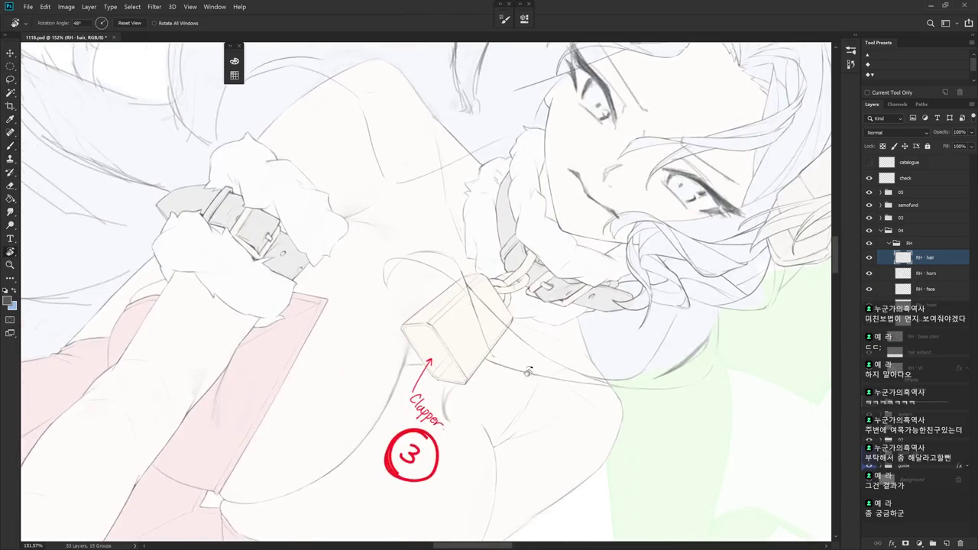
Draw a hair strand over the bell's top edge and erase the stray lines around it
key("e")
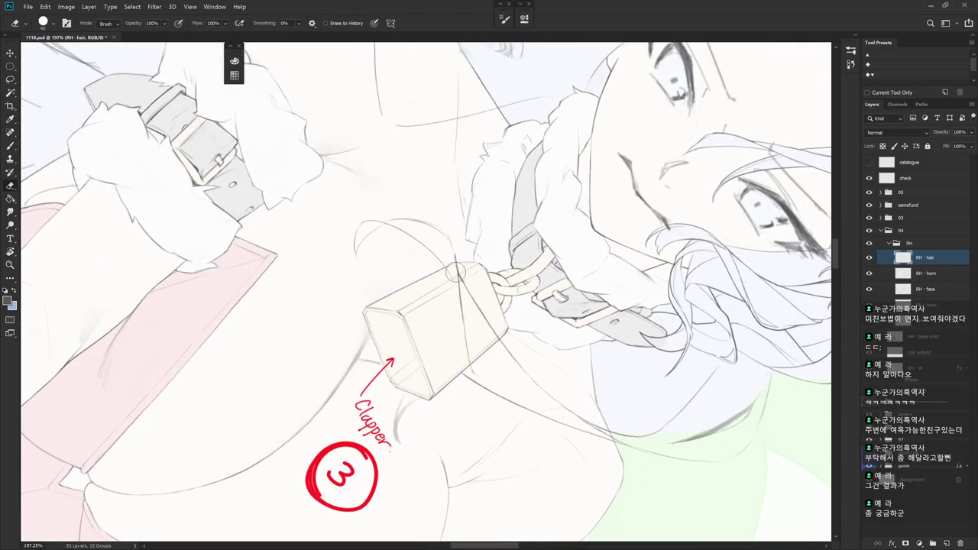
key("b")
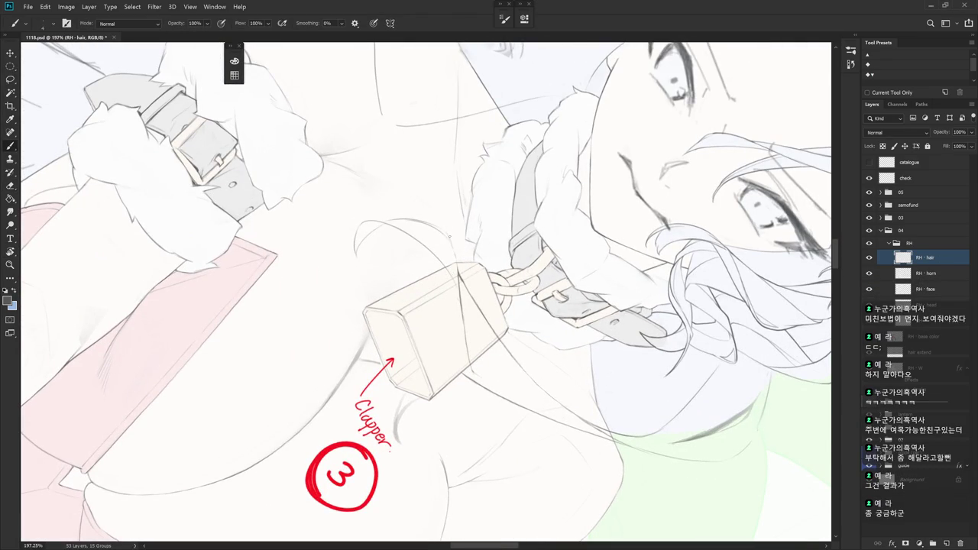
left_click_drag(451, 240, 456, 257)
key("e")
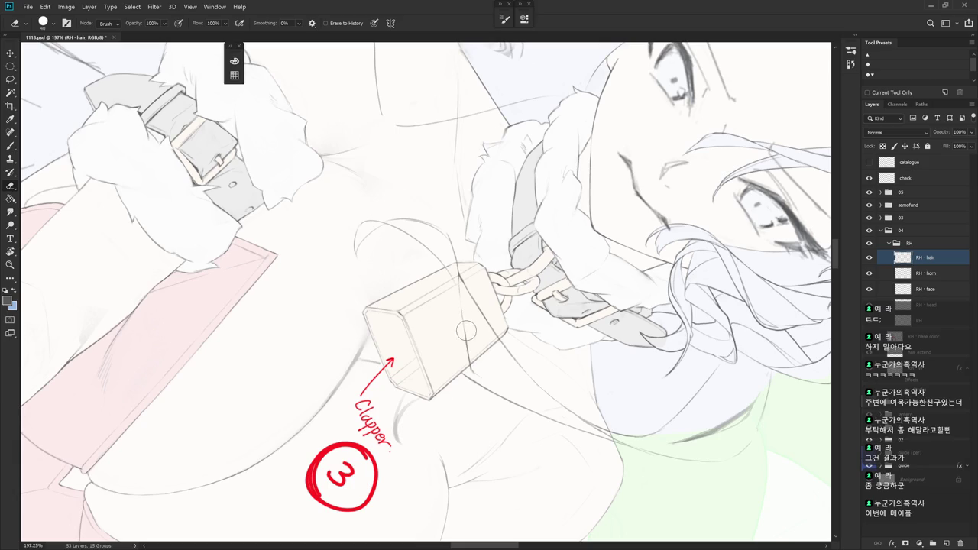
key("b")
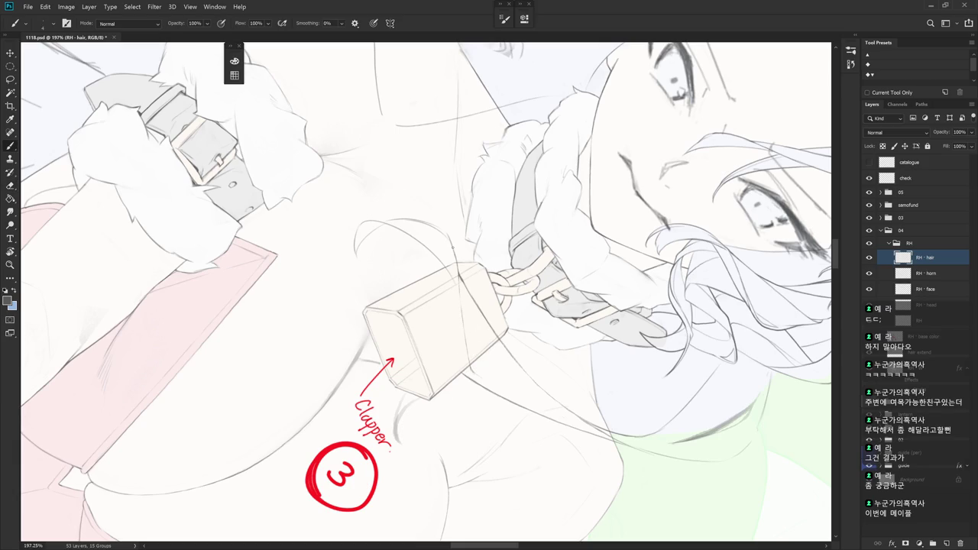
Finish cleaning up with the Eraser and turn the view so the Clapper note is upright
key("e")
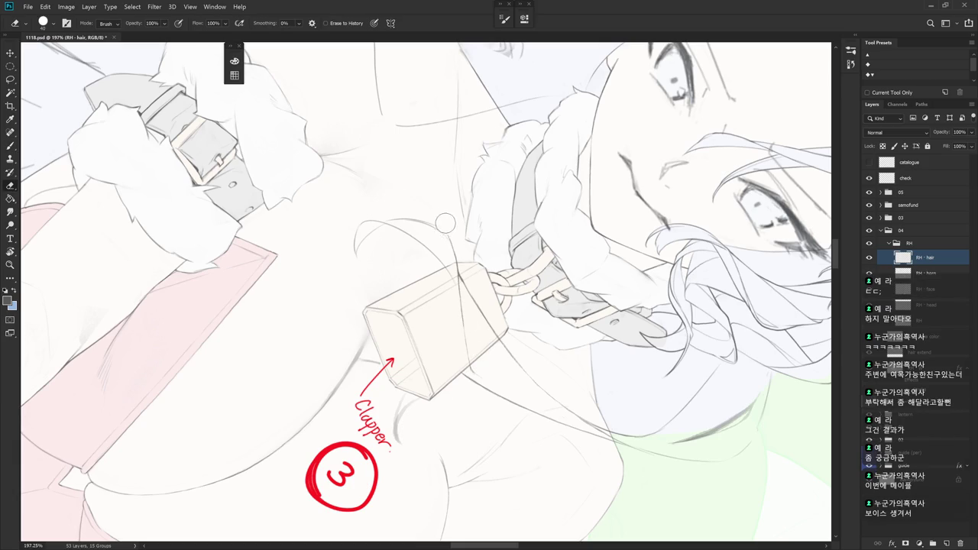
key("b")
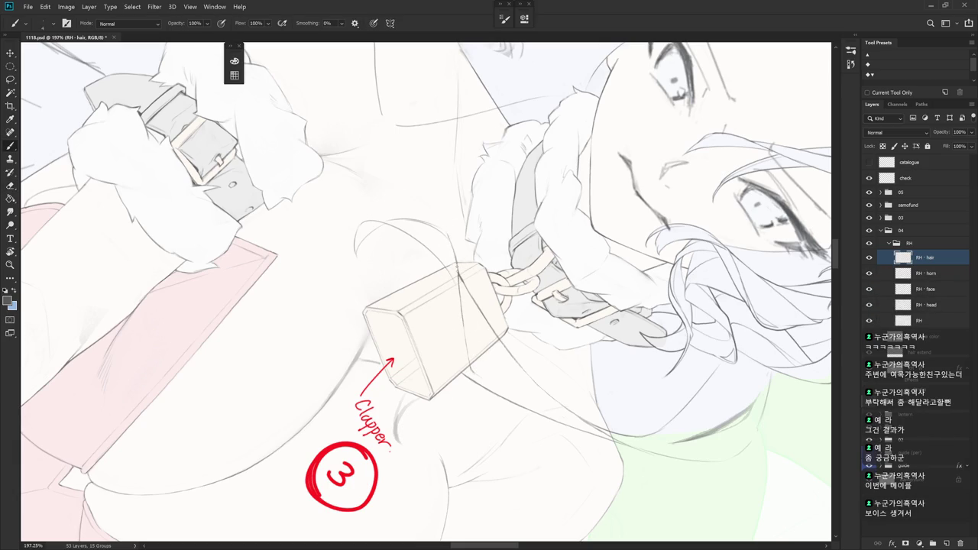
key("e")
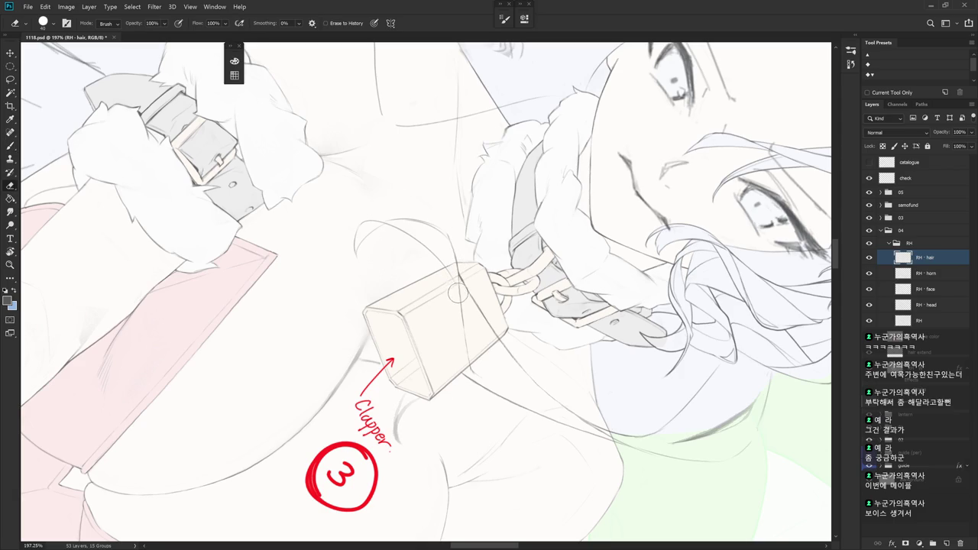
key("b")
key("e")
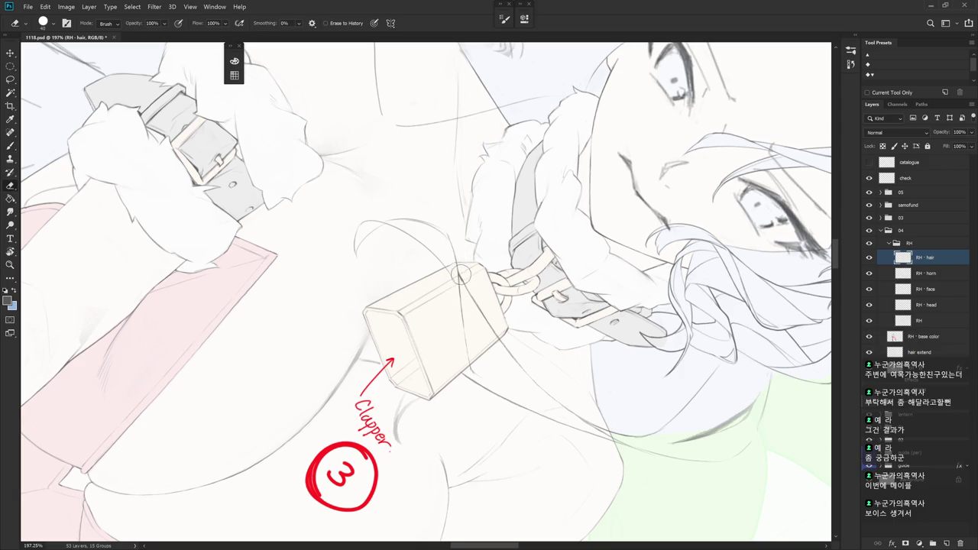
mouse_move(552, 335)
left_mouse_down()
mouse_move(508, 336)
mouse_move(474, 372)
left_mouse_up()
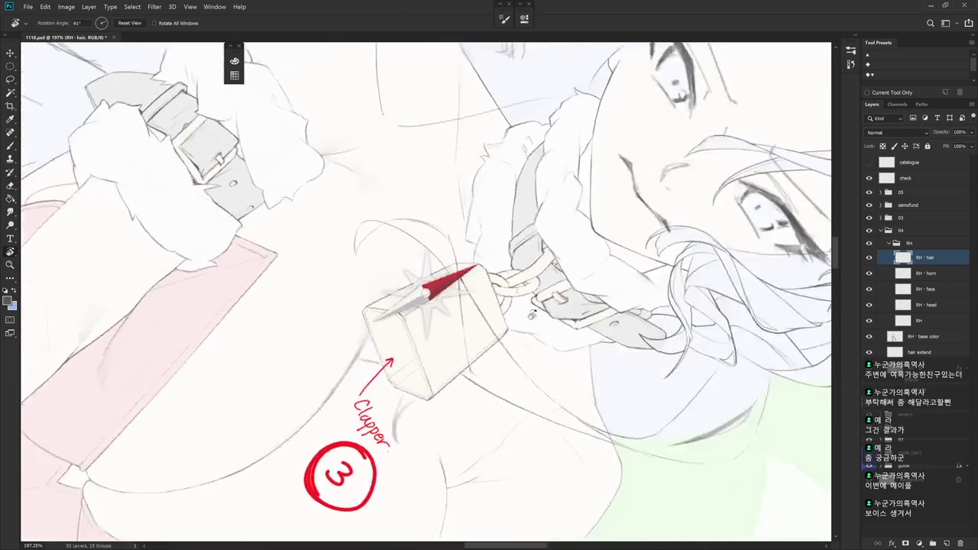
left_click_drag(392, 370, 515, 329)
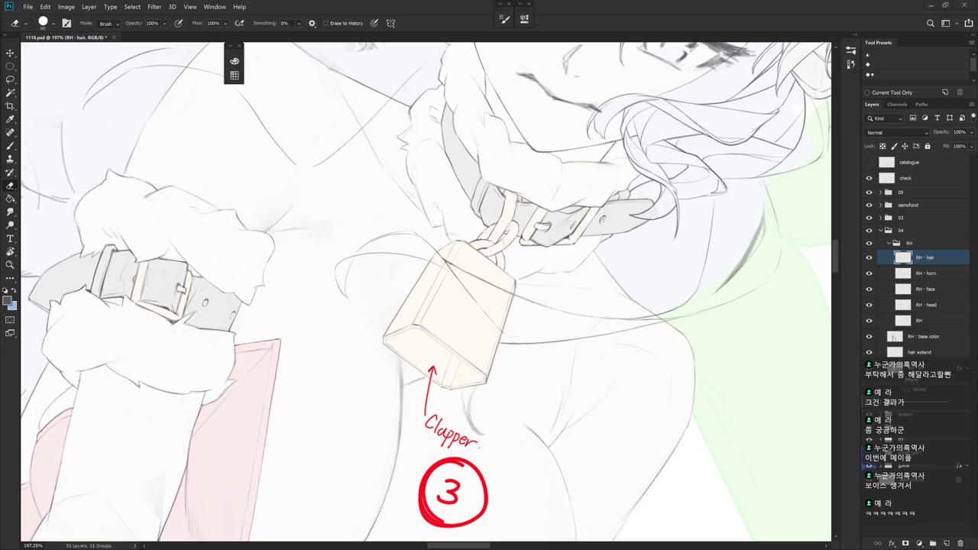
Rotate the view about 90° and draw two short hair strokes near the bell
mouse_move(723, 314)
left_mouse_down()
mouse_move(564, 356)
mouse_move(574, 266)
mouse_move(554, 212)
left_mouse_up()
key("b")
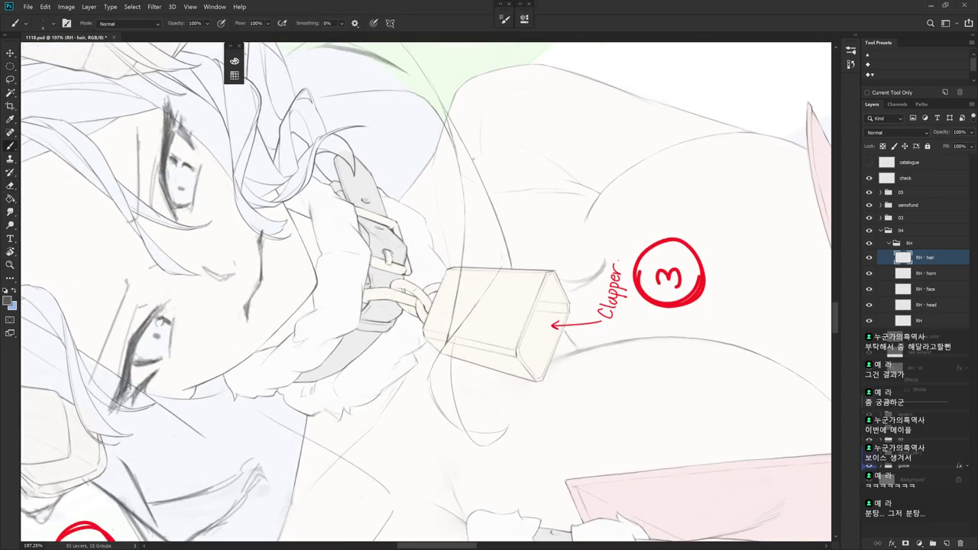
left_click_drag(491, 209, 500, 243)
left_click_drag(491, 289, 496, 397)
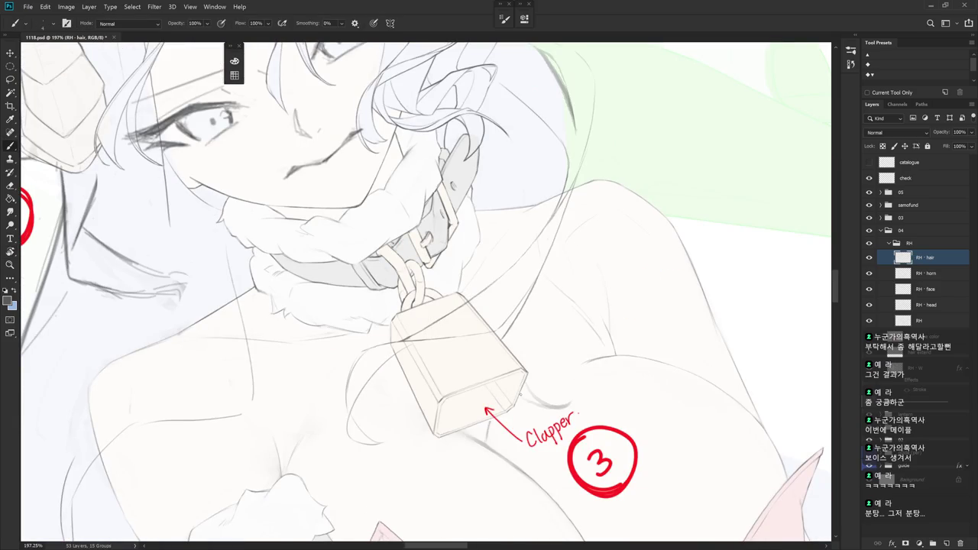
left_click_drag(527, 394, 550, 359)
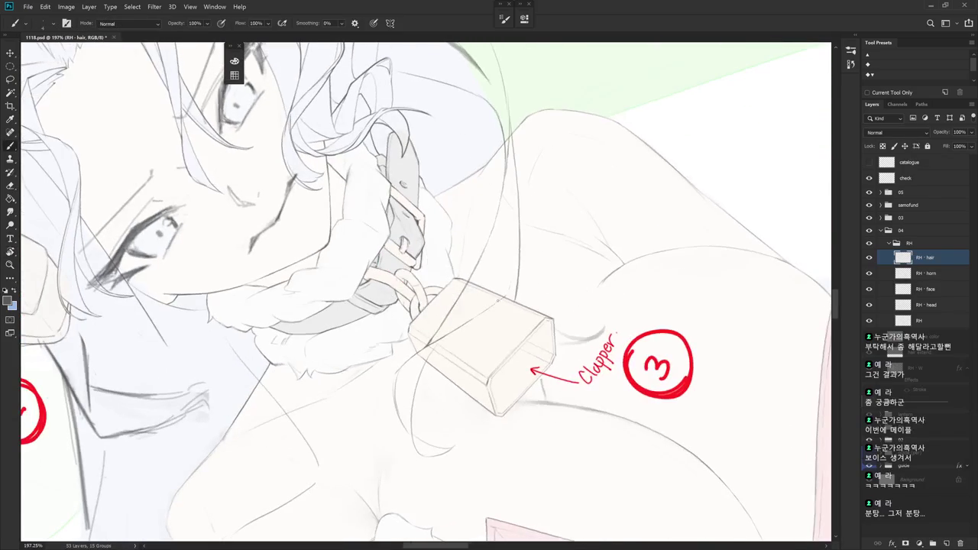
left_click_drag(511, 288, 515, 405)
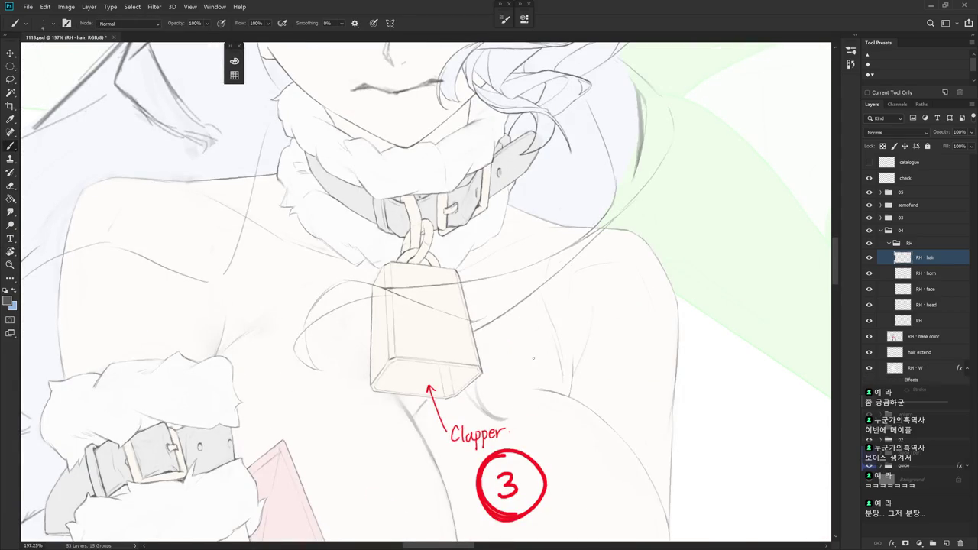
Draw a curved strand left of the bell, undo it, and redraw it extending downward
left_click_drag(524, 368, 577, 413)
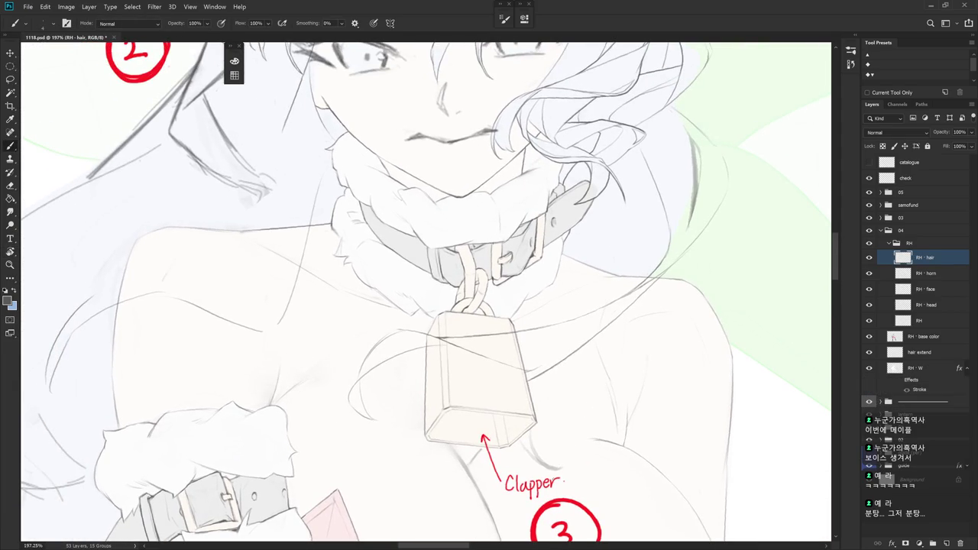
left_click_drag(486, 437, 447, 298)
key("e")
key("b")
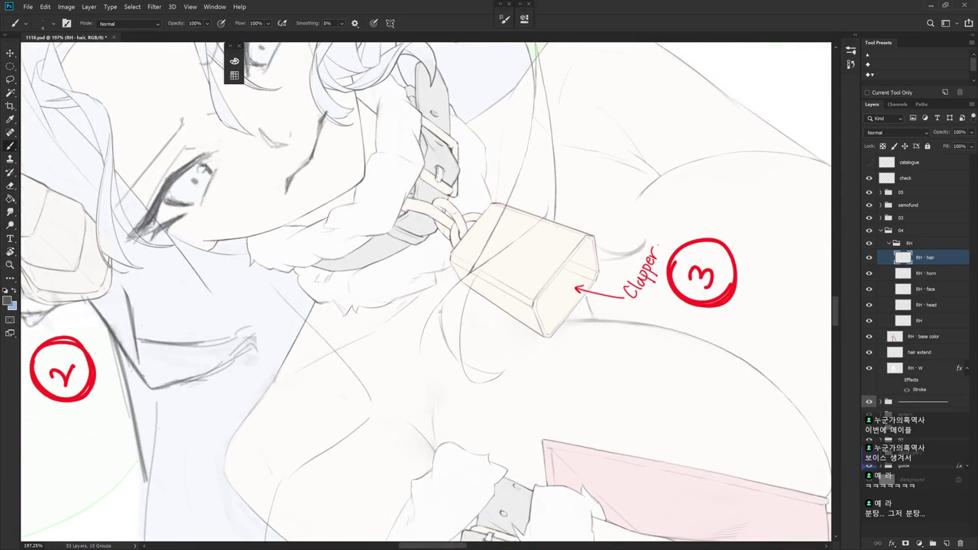
left_click_drag(436, 318, 426, 373)
key("ctrl+z")
left_click_drag(428, 342, 427, 364)
Turn the view over the collar and draw a thin strand left of the bell
left_click_drag(475, 298, 400, 516)
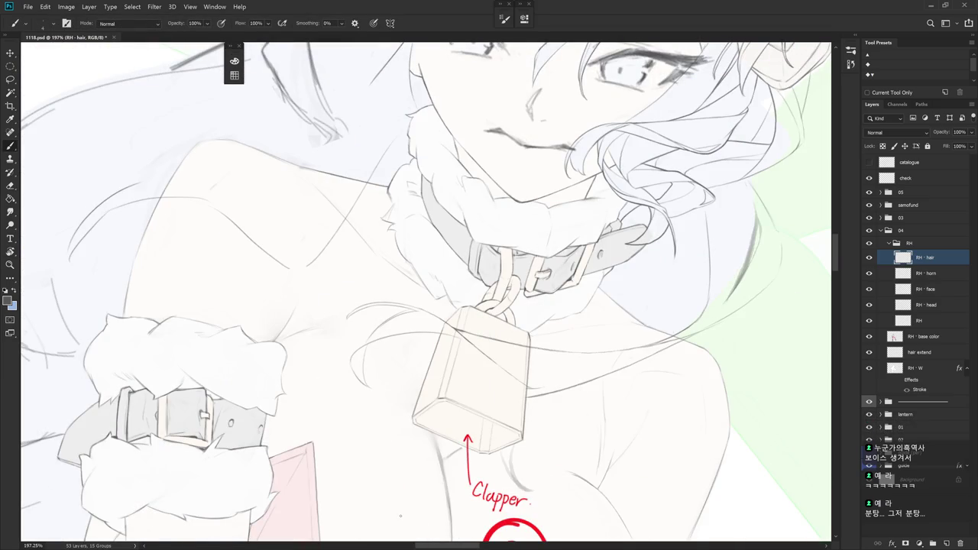
key("e")
left_click_drag(399, 517, 433, 316)
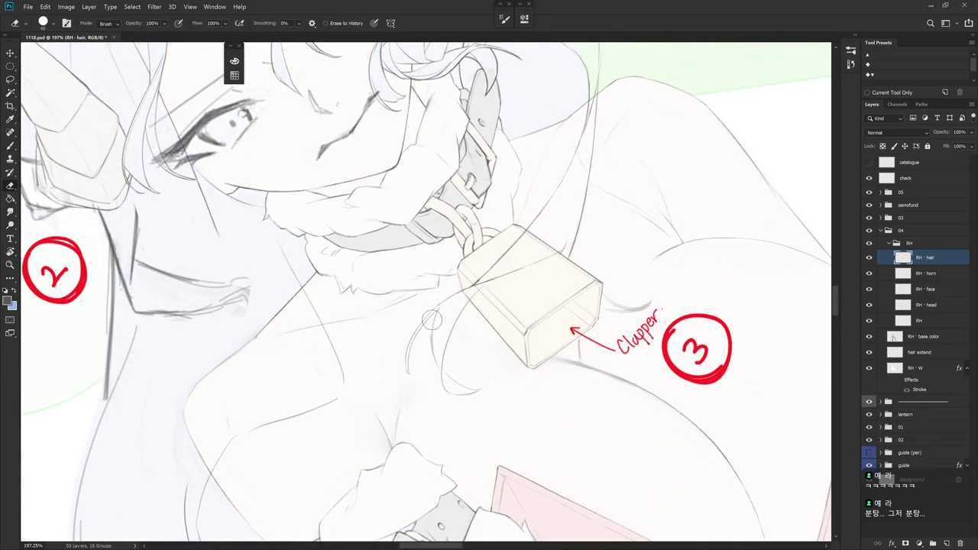
key("b")
mouse_move(436, 314)
left_mouse_down()
mouse_move(422, 441)
mouse_move(515, 346)
left_mouse_up()
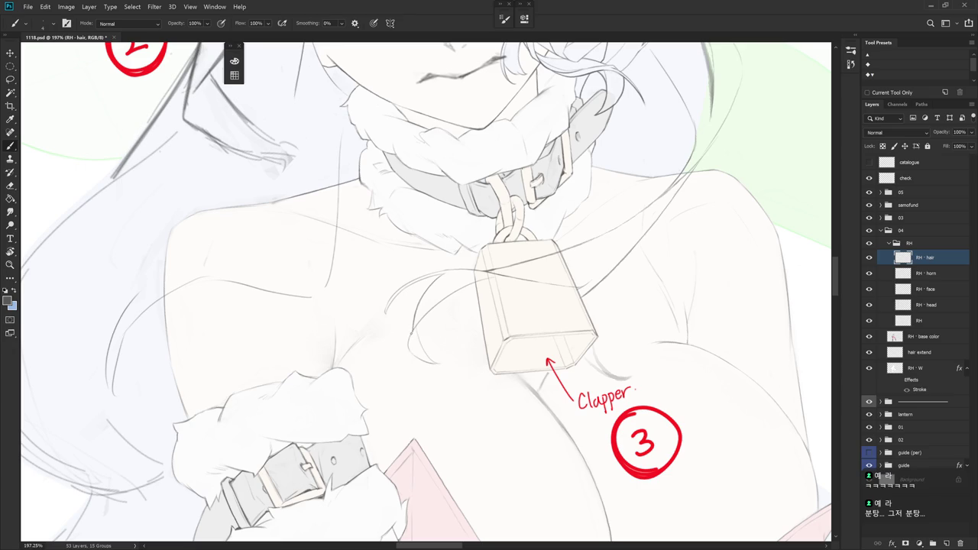
Rotate the view about 80°, draw a short strand across the bell, and reset the view upright
left_click_drag(431, 330, 422, 427)
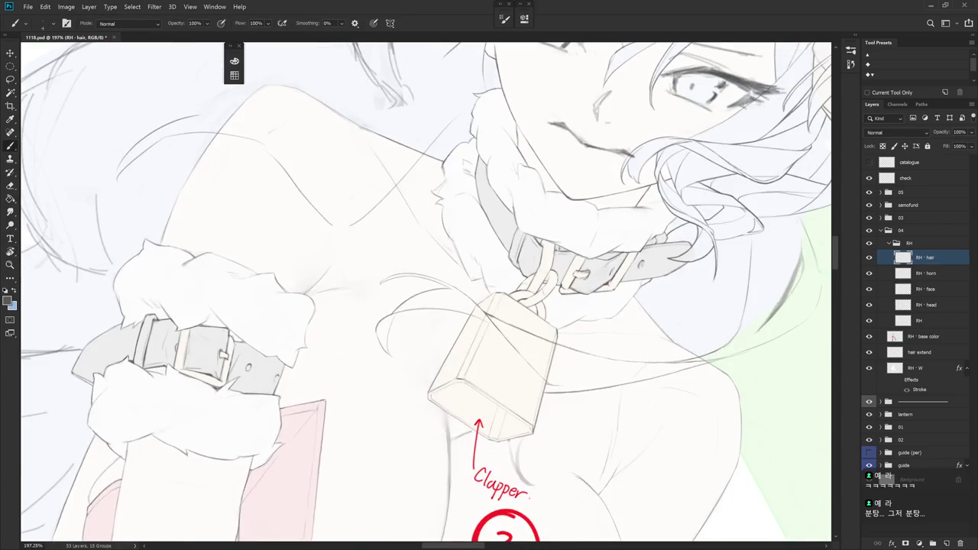
key("b")
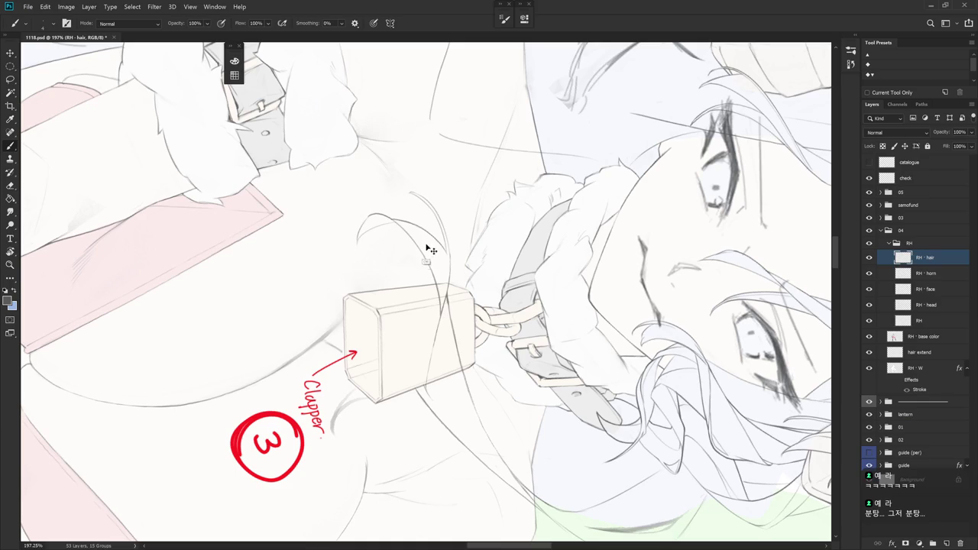
mouse_move(435, 282)
left_mouse_down()
mouse_move(441, 310)
mouse_move(451, 289)
left_mouse_up()
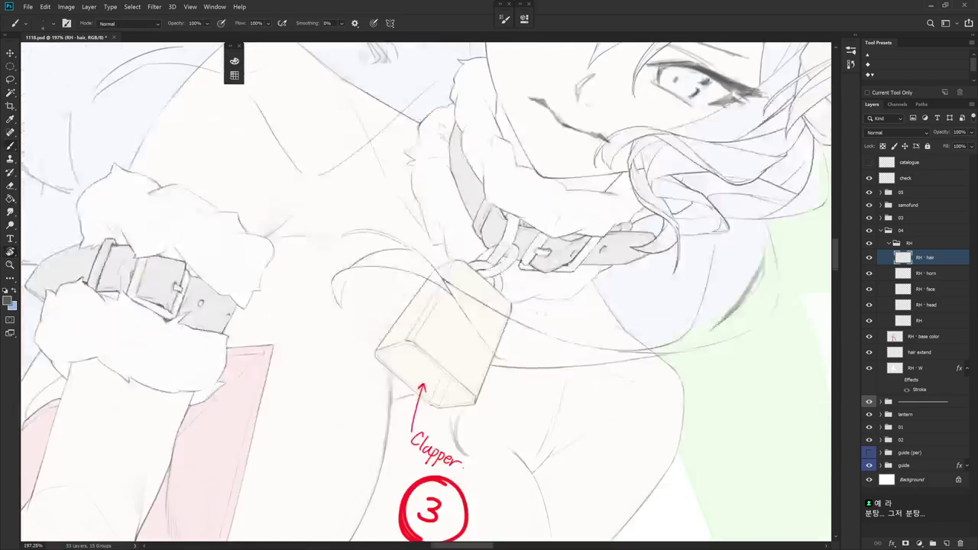
key("e")
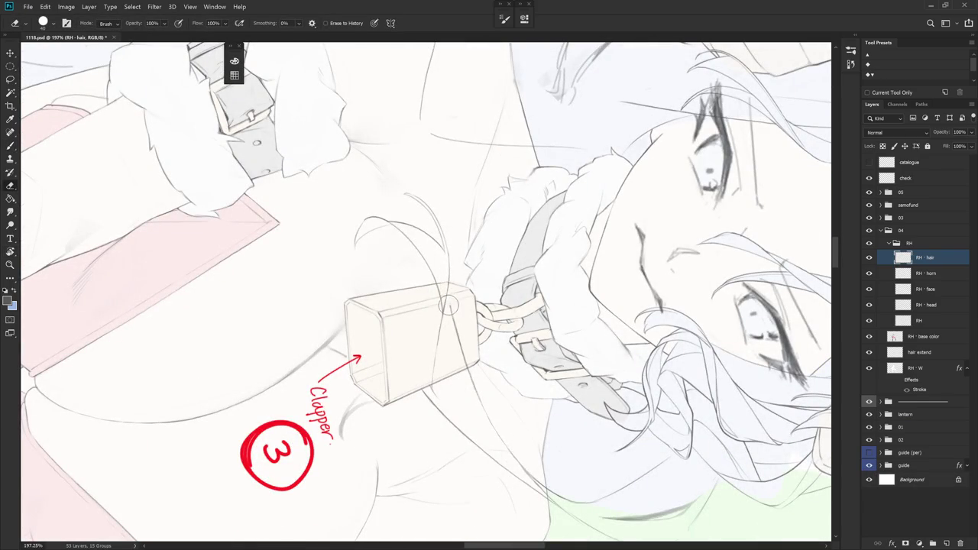
key("b")
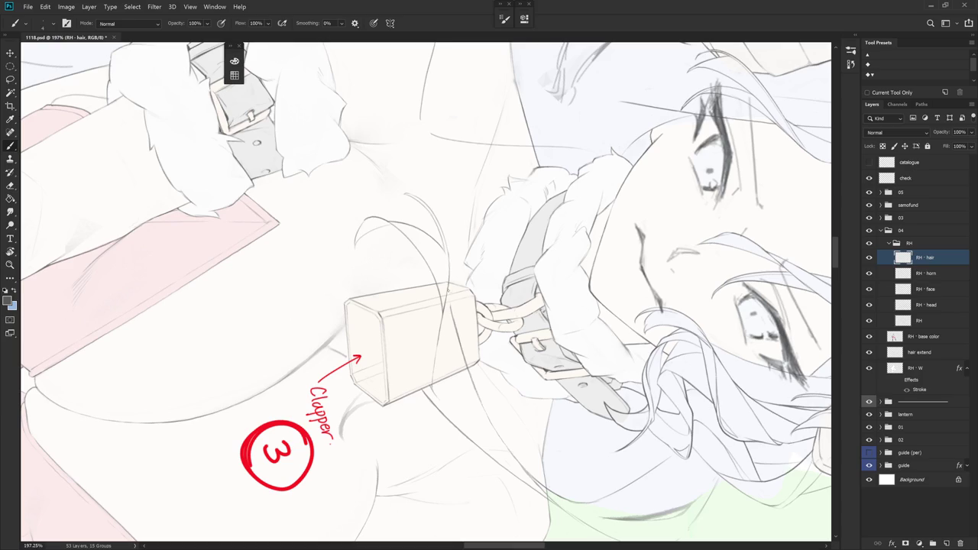
key("Escape")
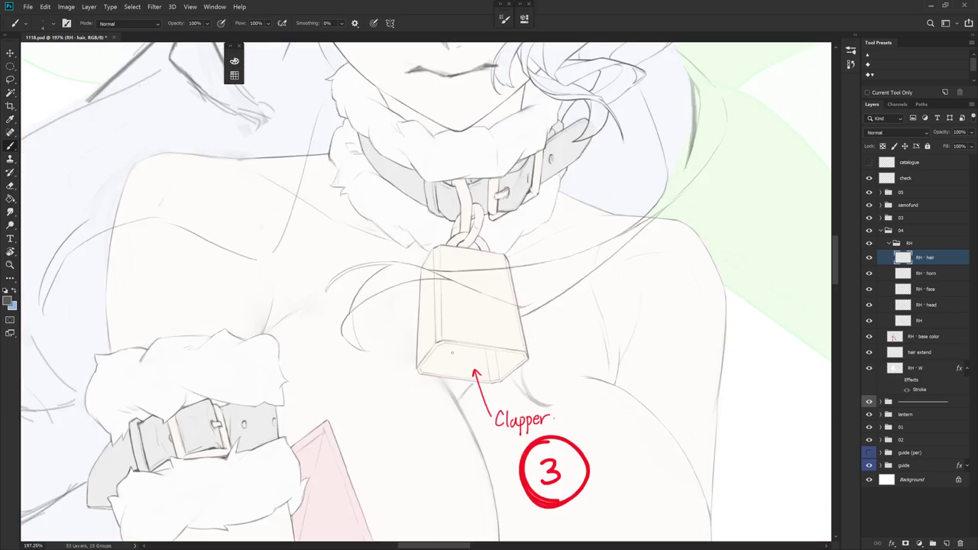
Tilt the canvas so the bell sits level, draw a thin strand down past it, then reset rotation
left_click_drag(452, 353, 432, 223)
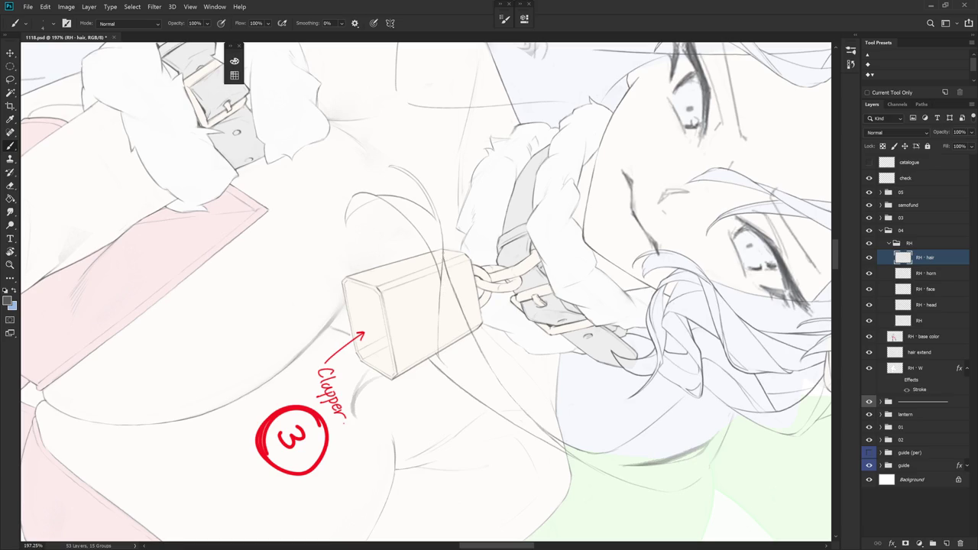
mouse_move(470, 455)
left_mouse_down()
mouse_move(432, 515)
mouse_move(541, 203)
left_mouse_up()
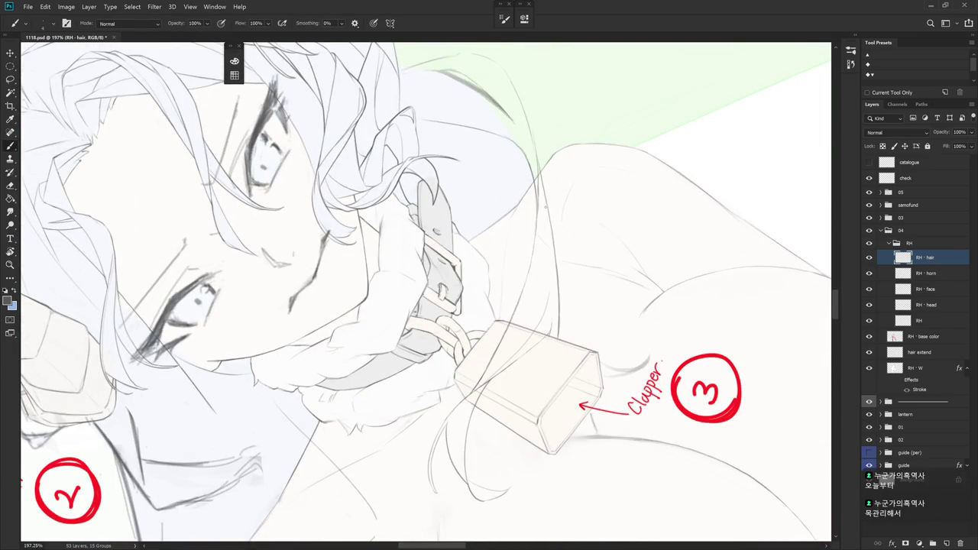
mouse_move(549, 229)
left_mouse_down()
mouse_move(533, 193)
mouse_move(547, 268)
left_mouse_up()
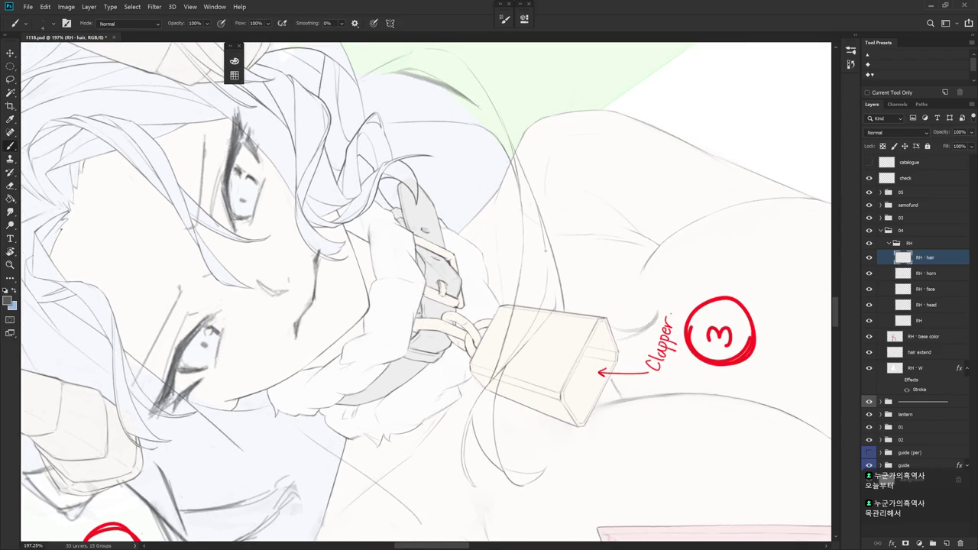
key("e")
mouse_move(546, 283)
left_mouse_down()
mouse_move(527, 414)
mouse_move(440, 357)
left_mouse_up()
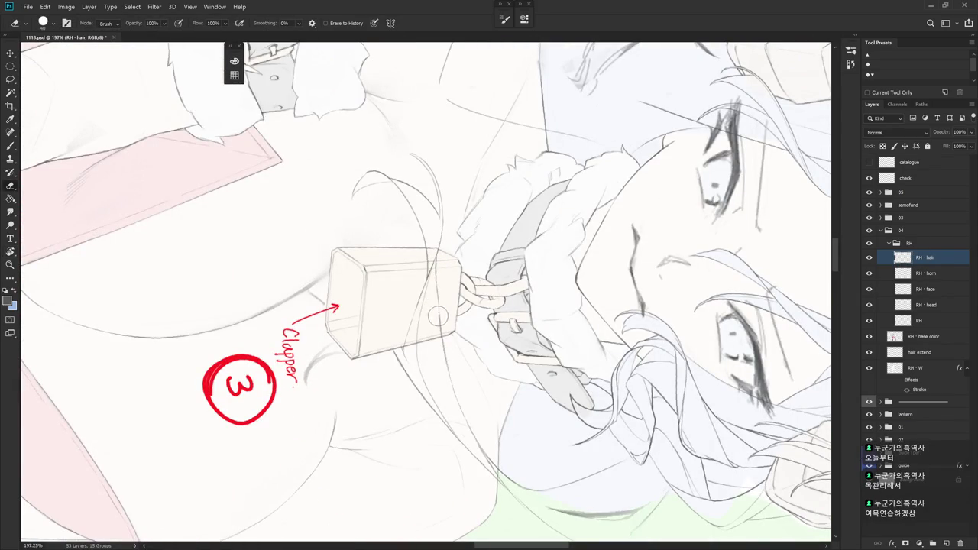
key("b")
mouse_move(434, 271)
left_mouse_down()
mouse_move(449, 369)
mouse_move(477, 442)
left_mouse_up()
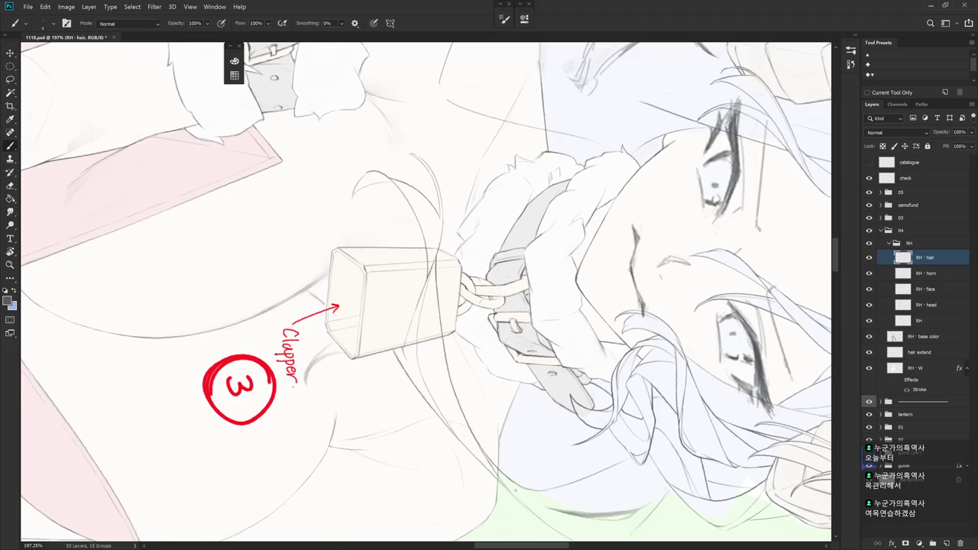
key("Escape")
Zoom out, frame the face and bell, and tilt the canvas about 30° for drawing
scroll(571, 516, "down", 2)
scroll(570, 515, "down", 3)
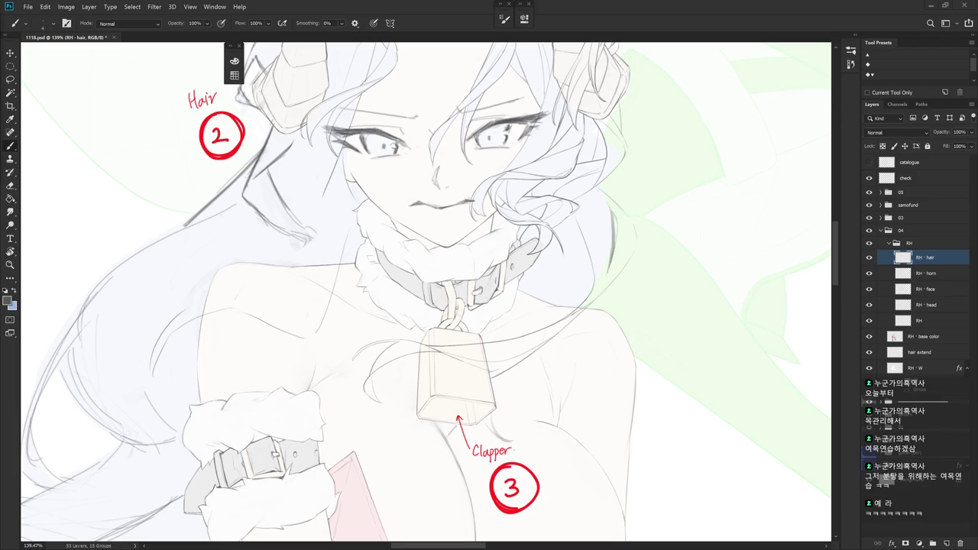
mouse_move(608, 406)
left_mouse_down()
mouse_move(572, 437)
mouse_move(558, 280)
left_mouse_up()
key("e")
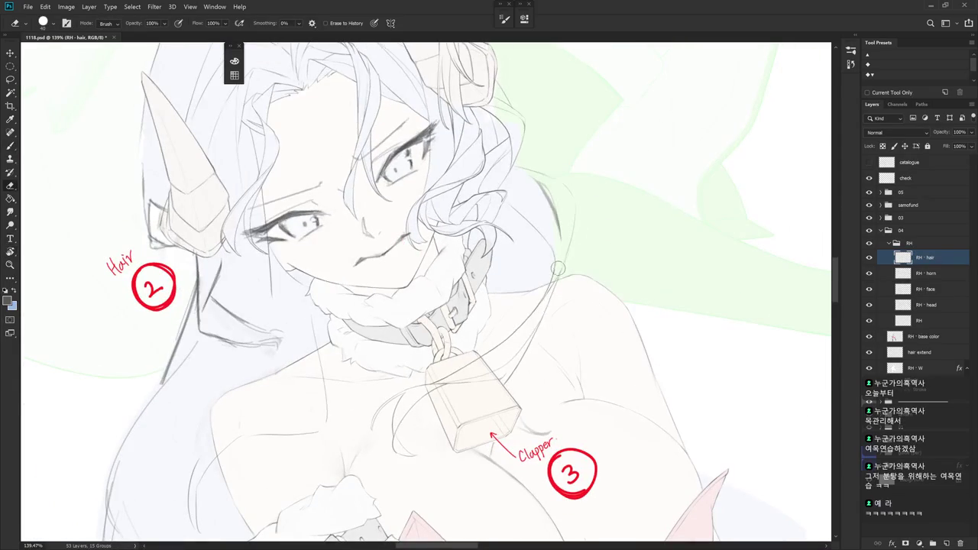
key("b")
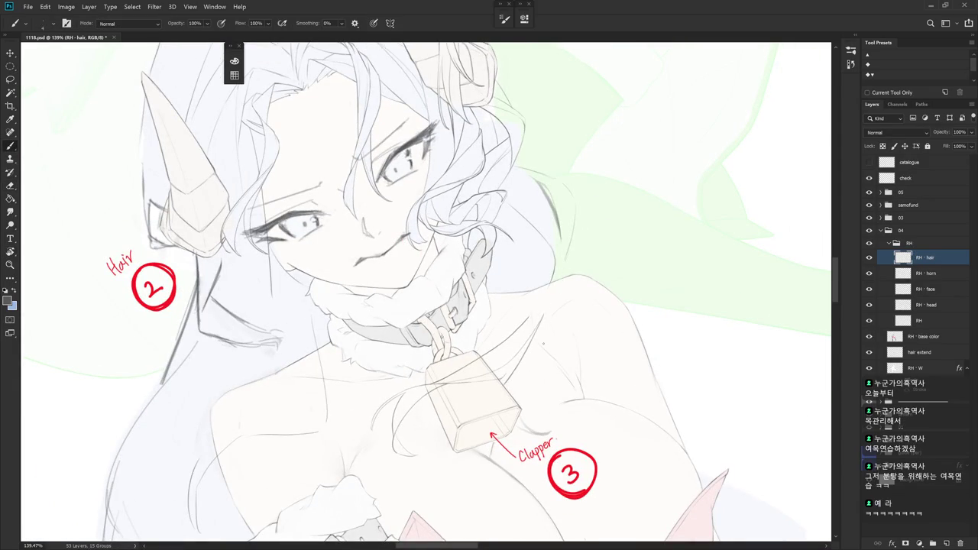
left_click_drag(557, 280, 543, 343)
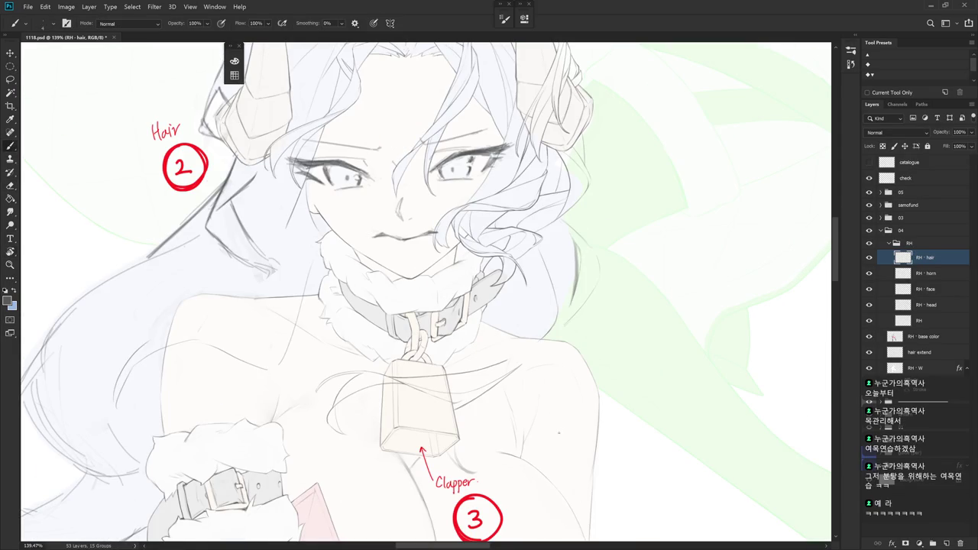
left_click_drag(543, 343, 505, 397)
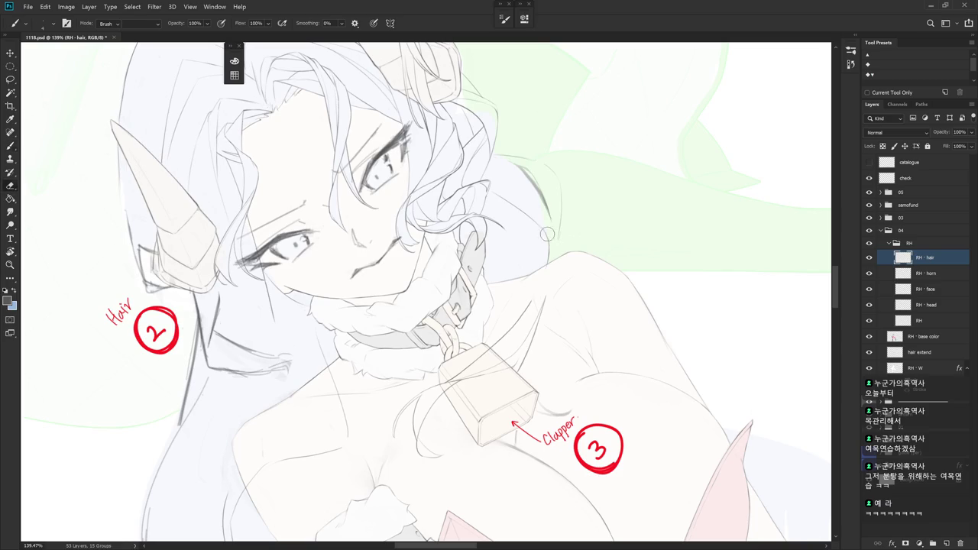
Extend the hair contour over the shoulder, undo the short trial strokes, and reset rotation
left_click_drag(545, 208, 552, 255)
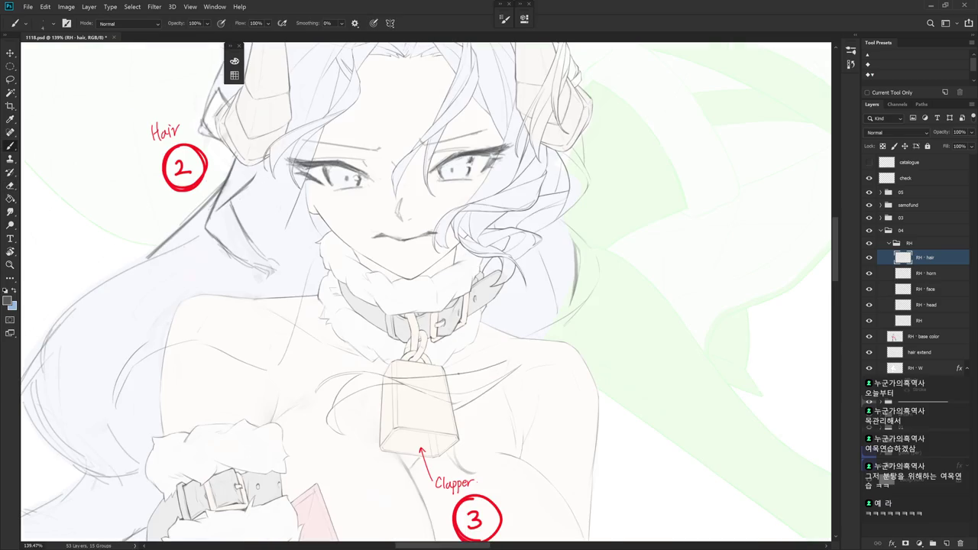
left_click_drag(459, 306, 474, 322)
left_click_drag(562, 219, 553, 240)
left_click_drag(526, 283, 497, 343)
key("ctrl+z")
key("ctrl+z")
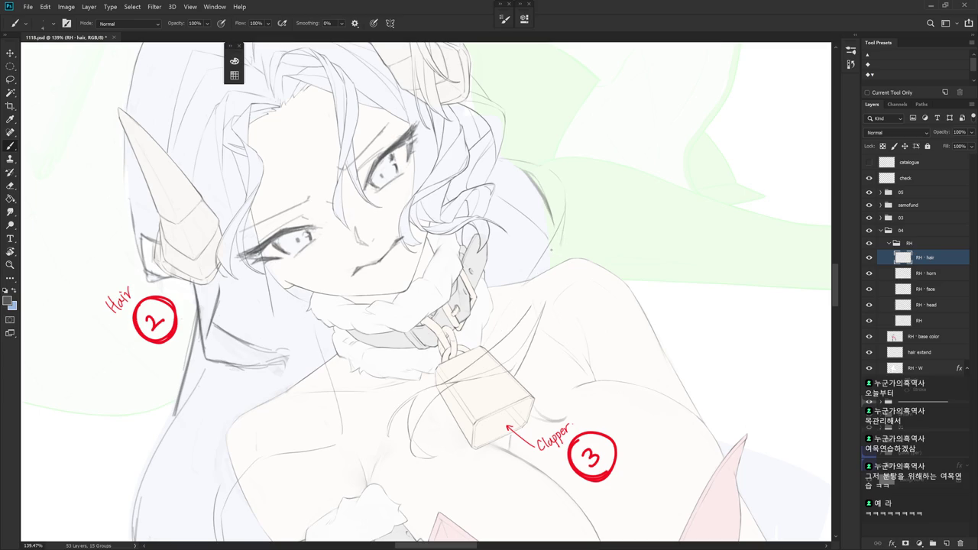
key("Escape")
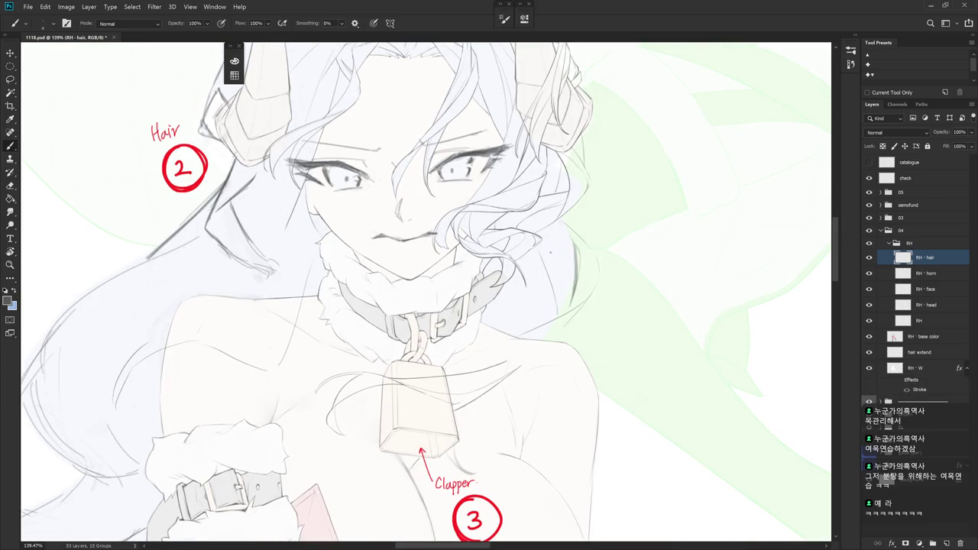
Rotate the canvas through several drawing angles and zoom out over the bell area
left_click_drag(535, 229, 504, 184)
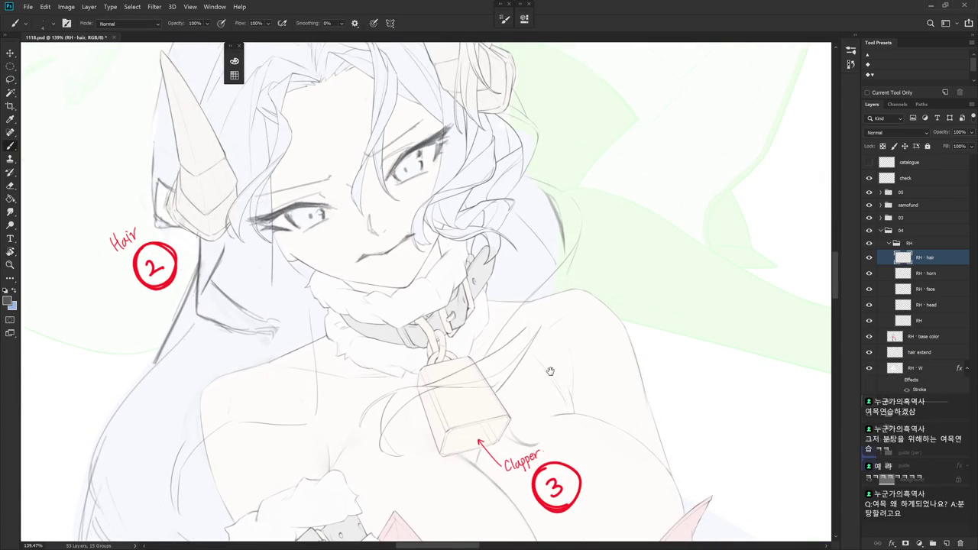
left_click_drag(559, 367, 465, 372)
key("e")
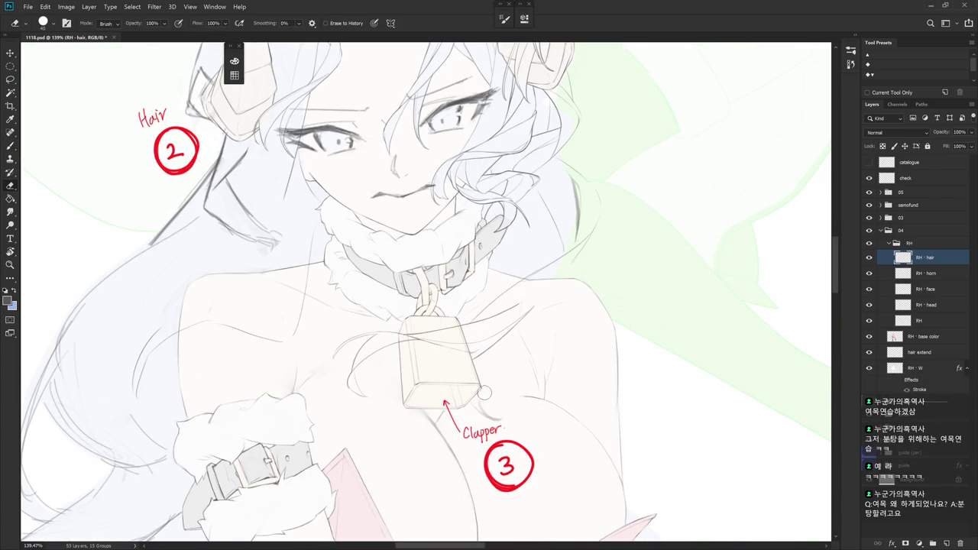
key("b")
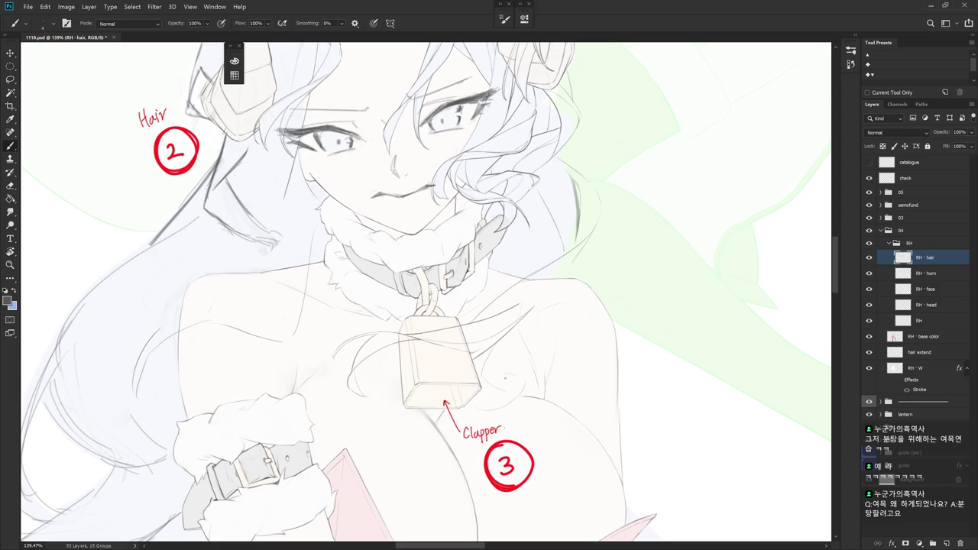
left_click_drag(520, 386, 551, 428)
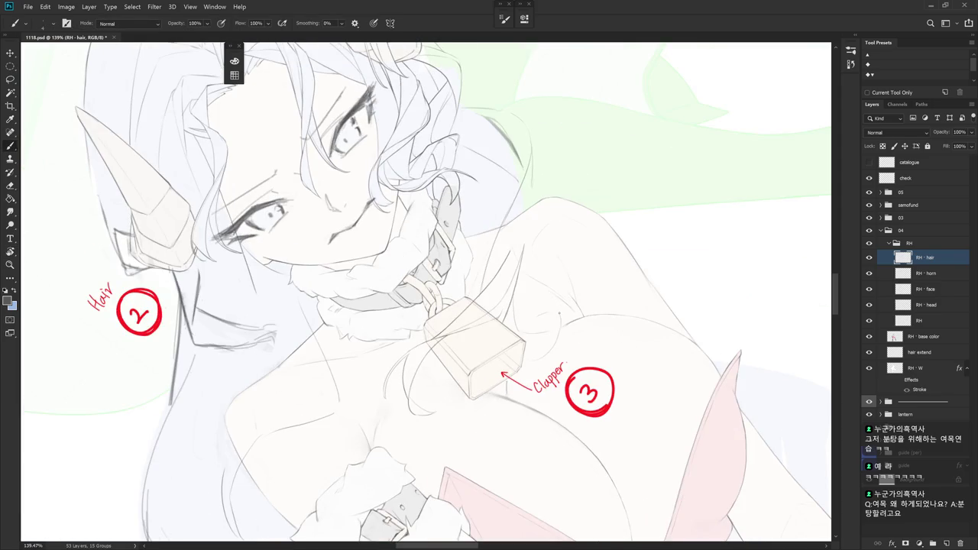
left_click_drag(558, 313, 522, 375)
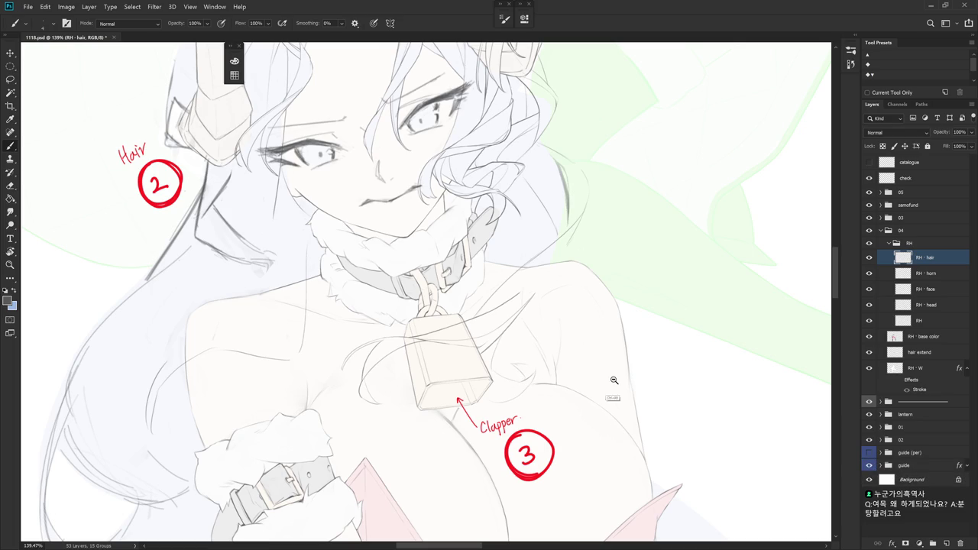
scroll(611, 394, "down", 2)
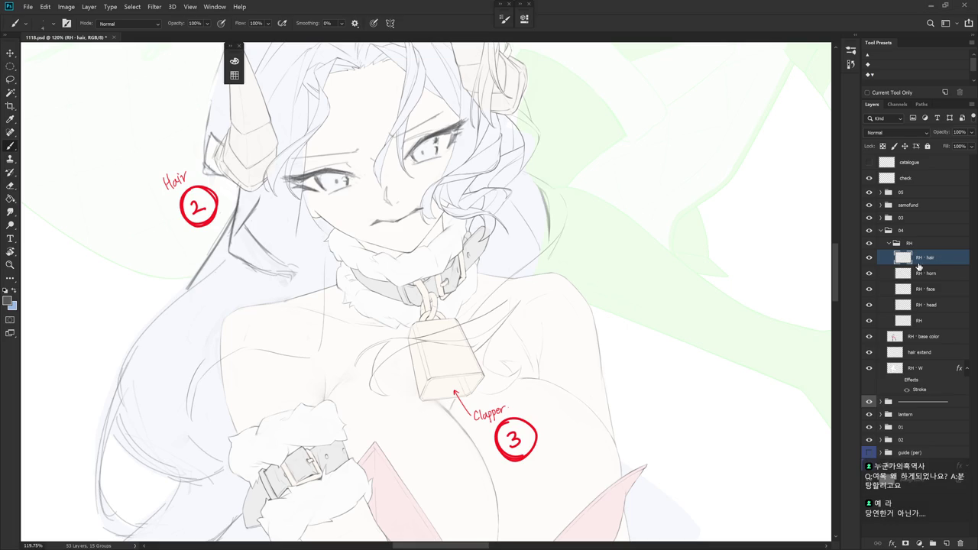
Zoom in on the bell and reset the canvas rotation to upright
scroll(515, 334, "up", 2)
scroll(515, 335, "up", 2)
scroll(515, 335, "up", 2)
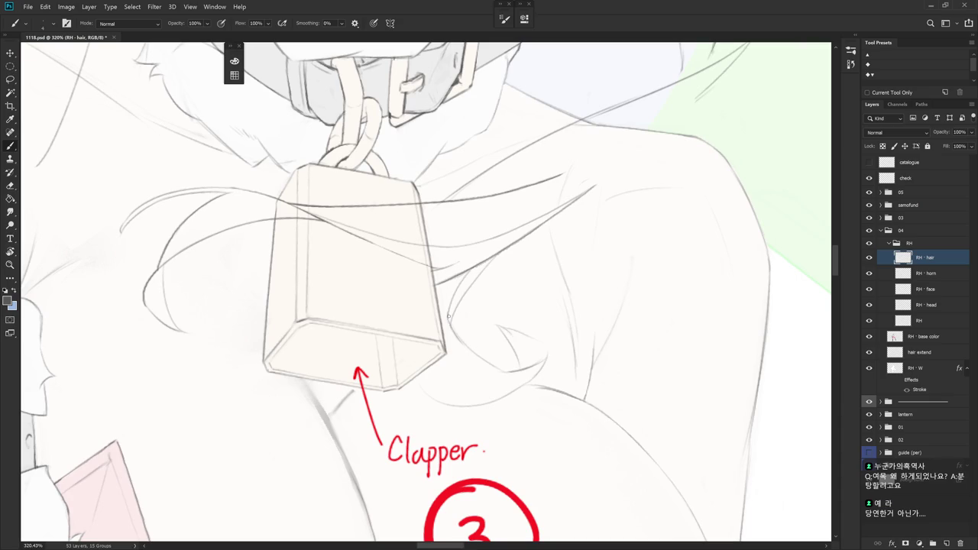
scroll(555, 418, "down", 1)
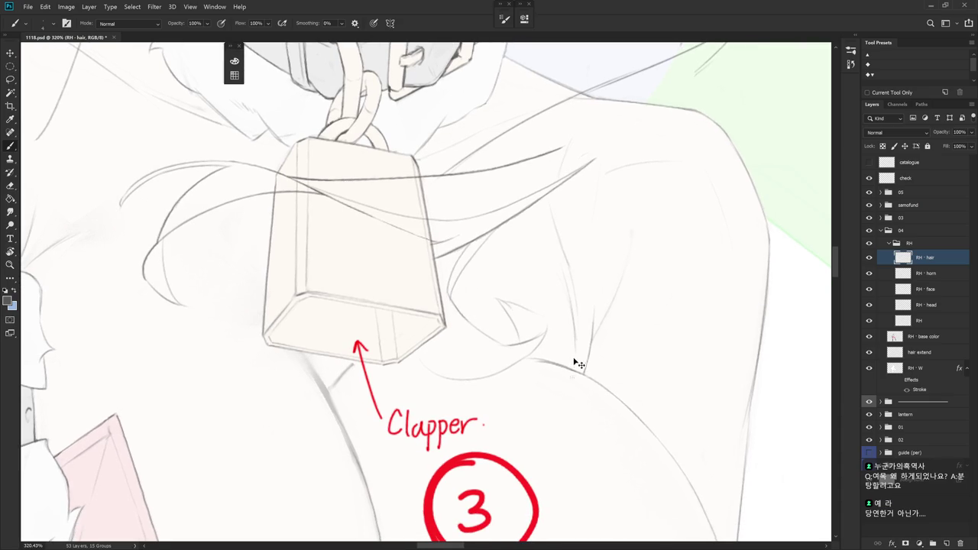
key("r")
left_click_drag(545, 400, 581, 334)
key("Escape")
key("b")
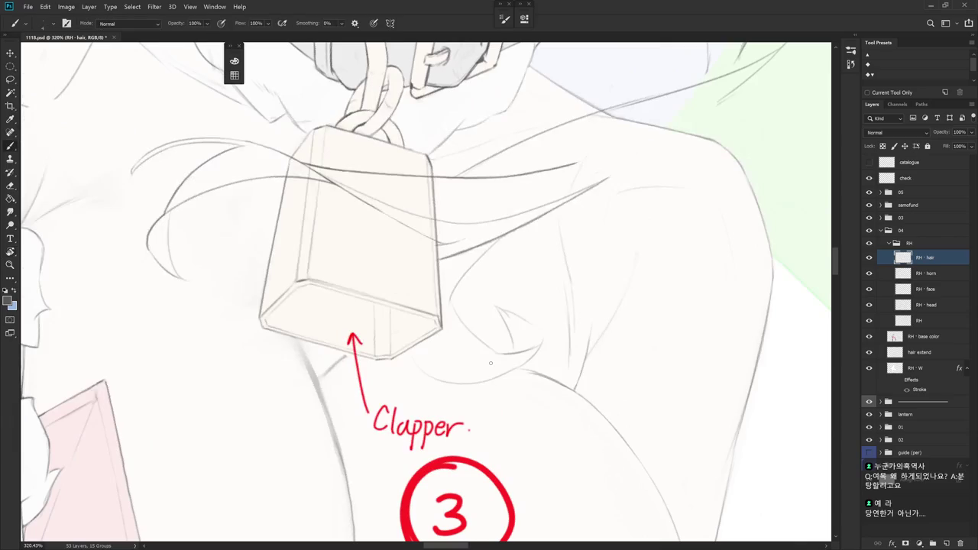
Draw two curved hair strands around the bell's lower right side above the Clapper note
left_click_drag(456, 315, 463, 368)
left_click_drag(450, 298, 459, 354)
left_click_drag(555, 355, 543, 322)
mouse_move(590, 299)
left_mouse_down()
mouse_move(408, 323)
mouse_move(423, 375)
left_mouse_up()
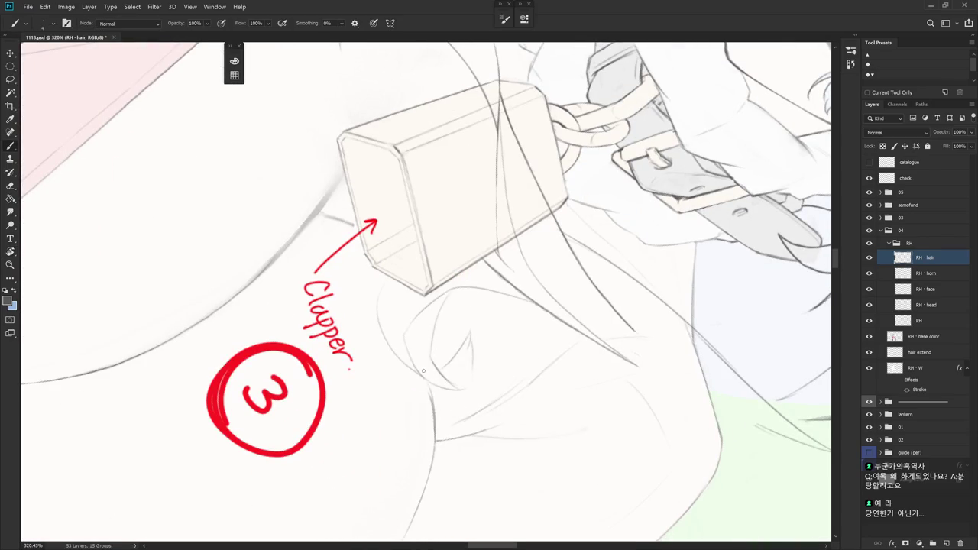
mouse_move(420, 342)
left_mouse_down()
mouse_move(448, 279)
mouse_move(614, 324)
left_mouse_up()
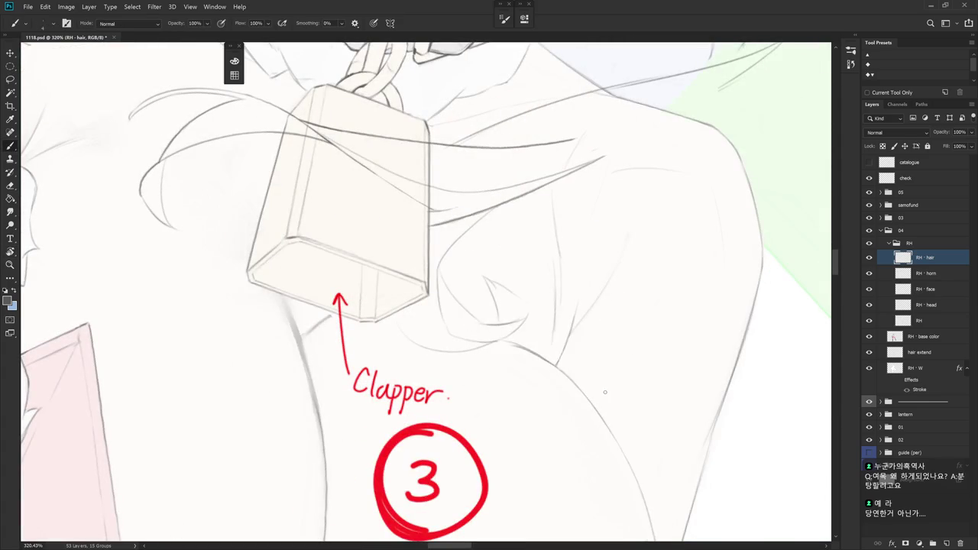
scroll(618, 386, "down", 5)
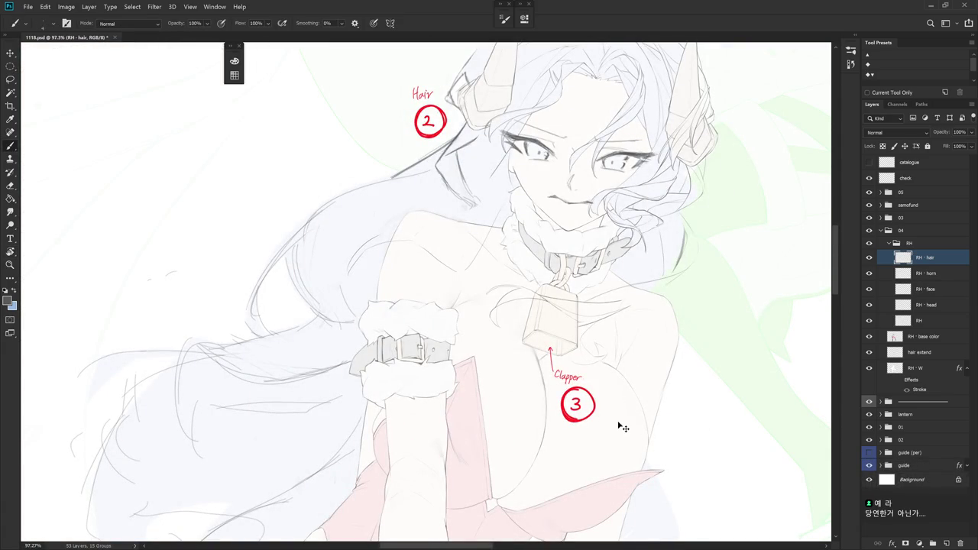
Tilt the canvas about 12°, zoom in, and draw a short hair stroke beside the bell
mouse_move(623, 428)
left_mouse_down()
mouse_move(602, 401)
mouse_move(591, 427)
left_mouse_up()
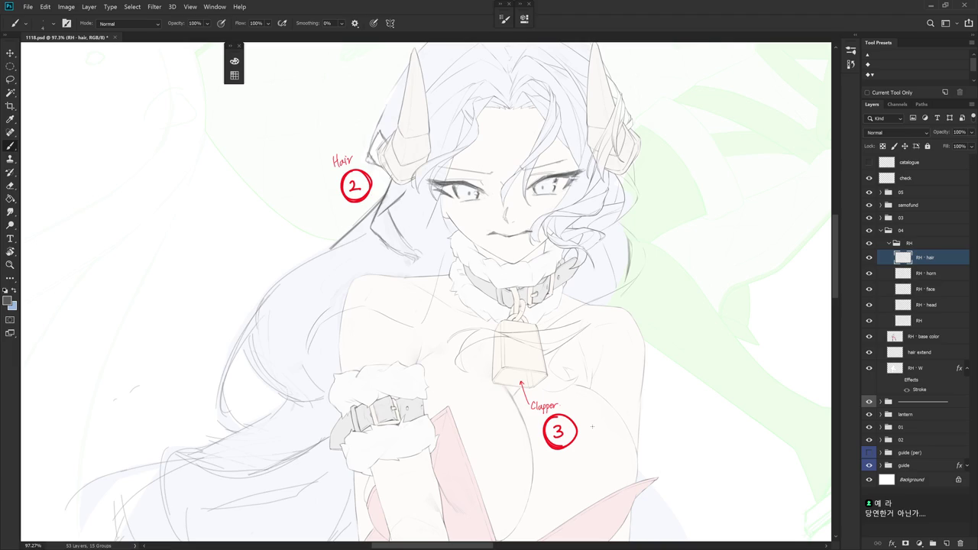
scroll(591, 425, "up", 3)
key("e")
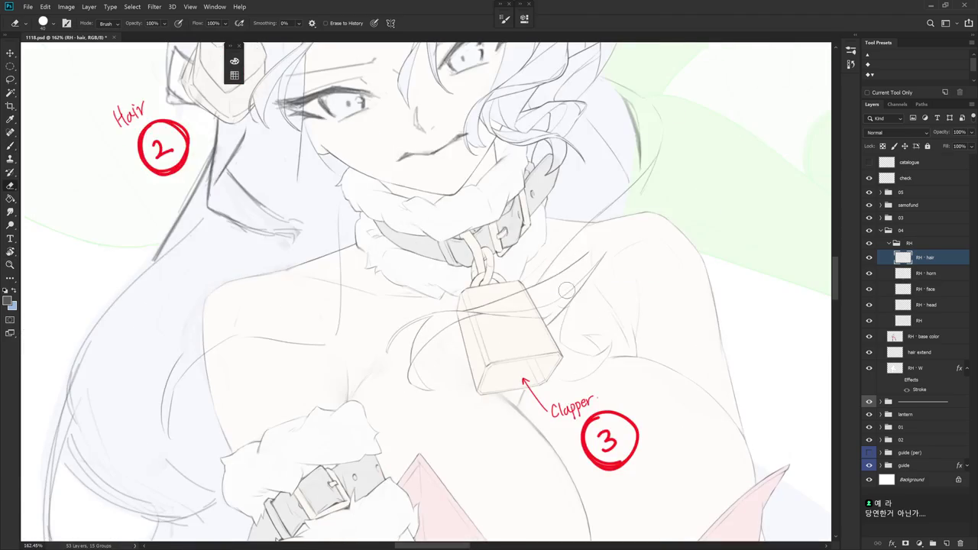
key("b")
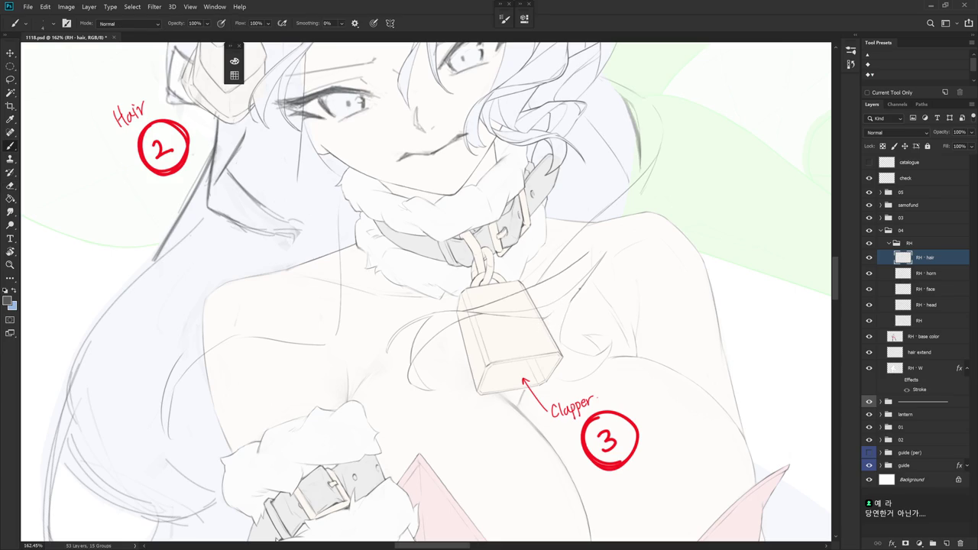
left_click_drag(570, 302, 545, 327)
key("e")
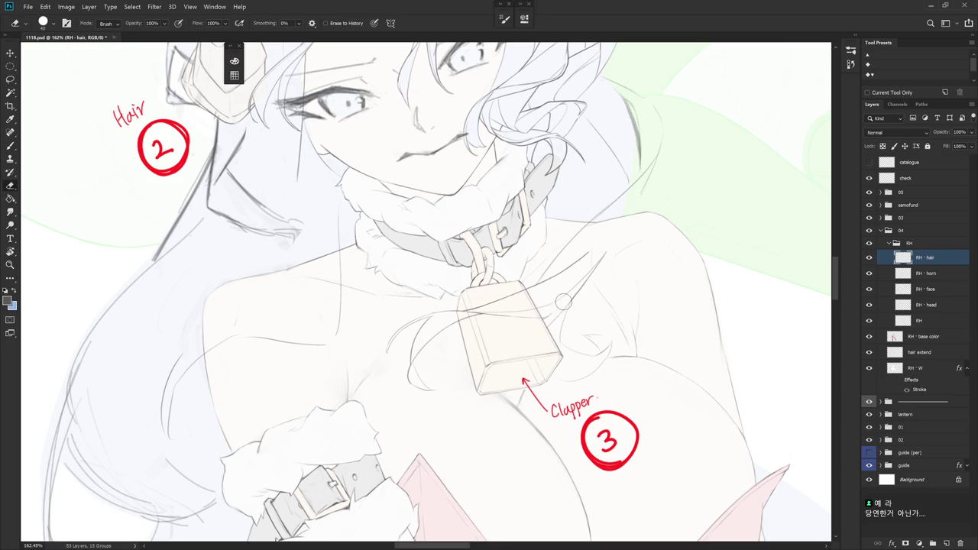
key("b")
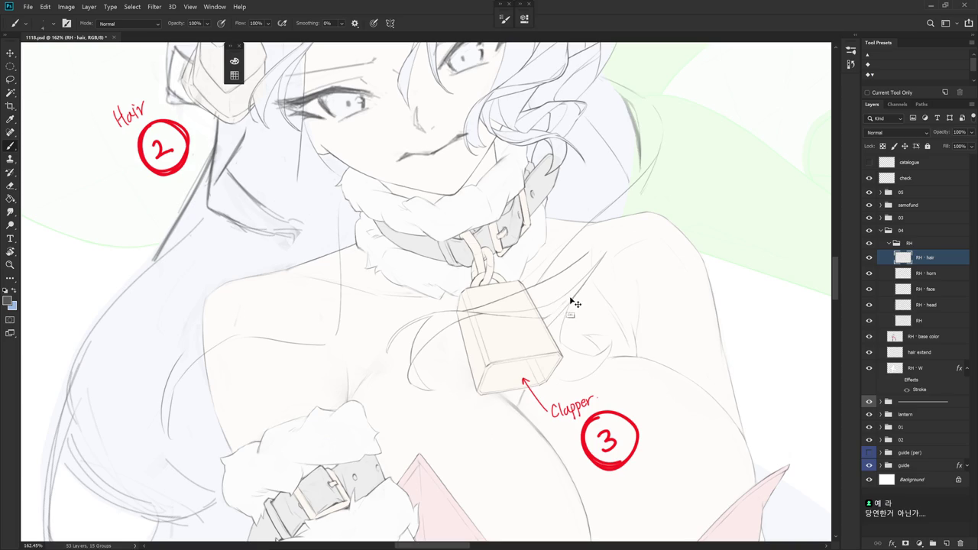
Rotate the canvas about 60° clockwise and back upright while toggling Eraser and Brush
key("e")
key("b")
left_click_drag(571, 388, 540, 265)
key("e")
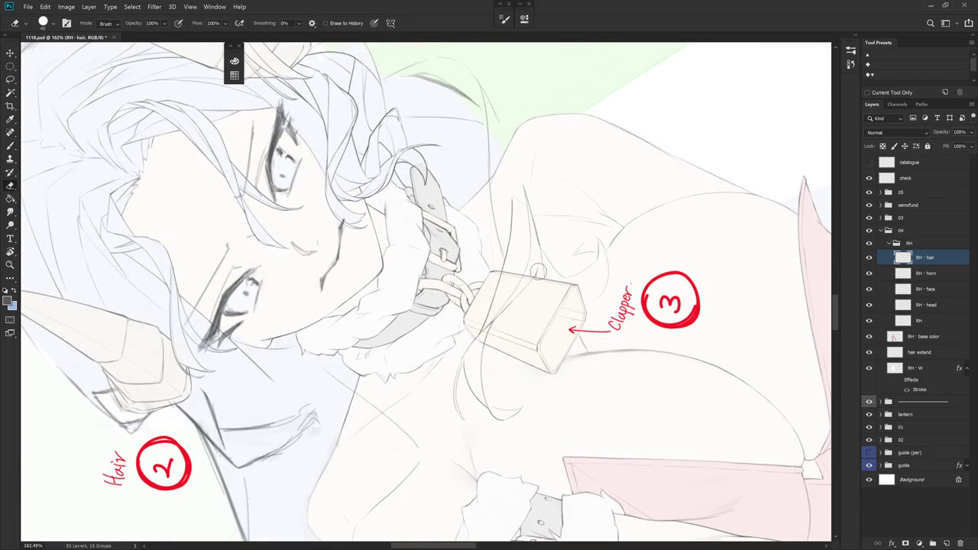
left_click_drag(553, 237, 562, 273)
key("b")
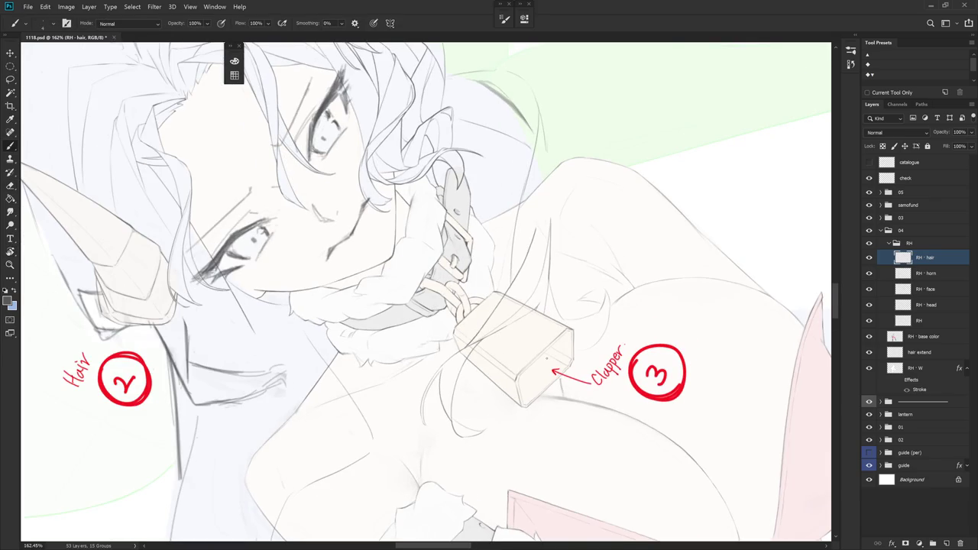
left_click_drag(585, 324, 497, 145)
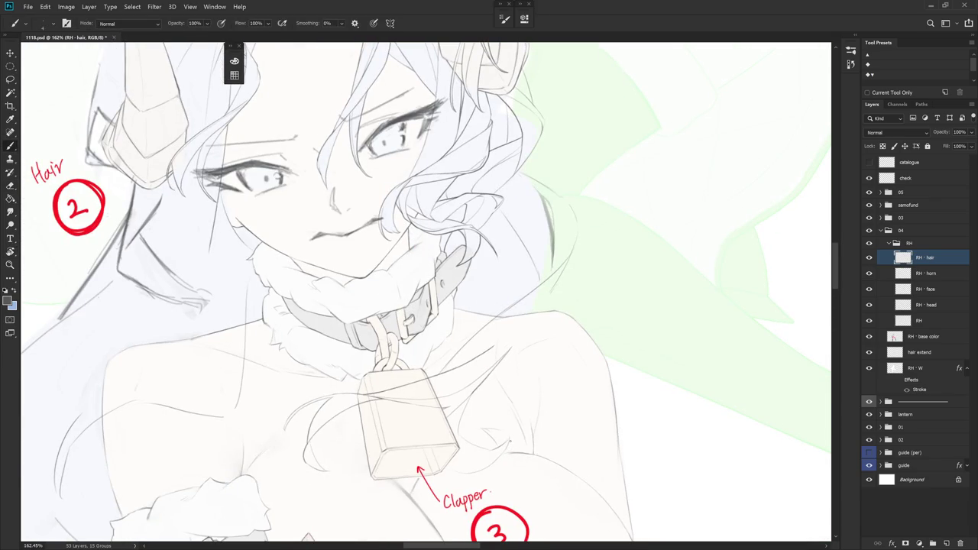
left_click_drag(535, 230, 507, 277)
Turn the canvas toward the bell, reset it upright, and extend the hair strand near the bell
key("e")
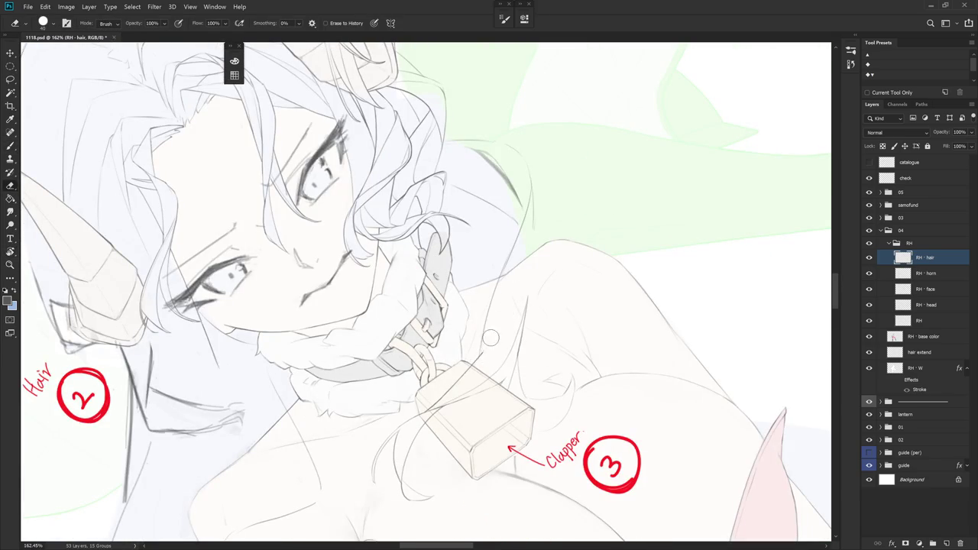
mouse_move(496, 317)
left_mouse_down()
mouse_move(473, 386)
mouse_move(448, 388)
left_mouse_up()
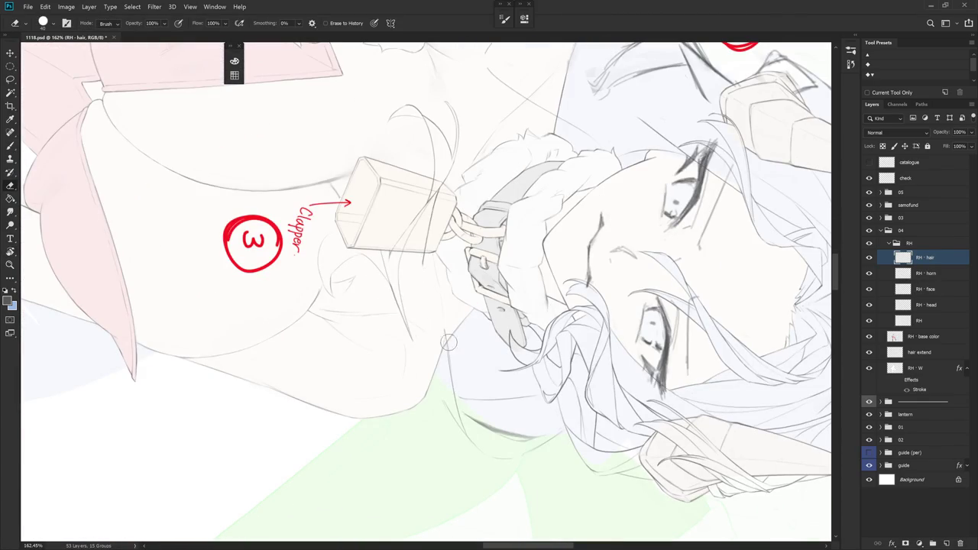
key("b")
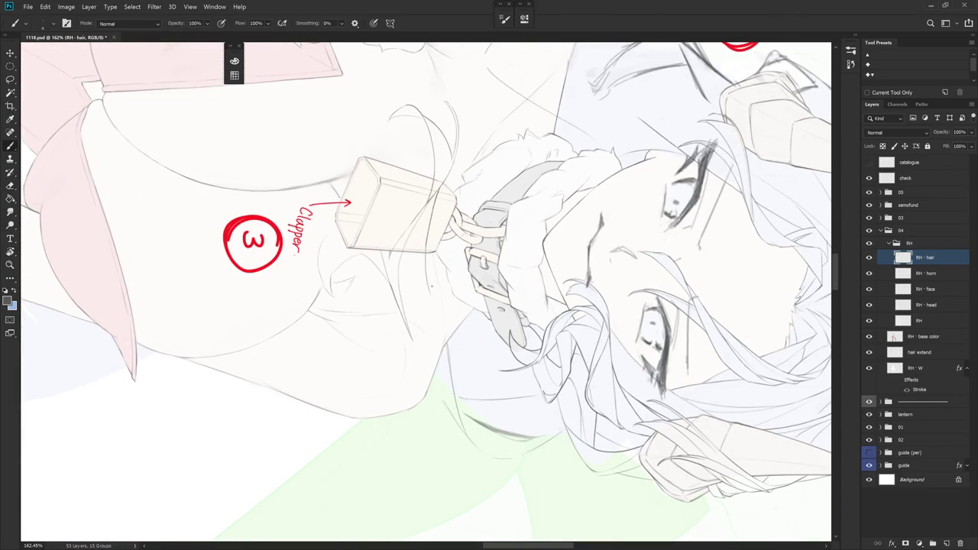
key("Escape")
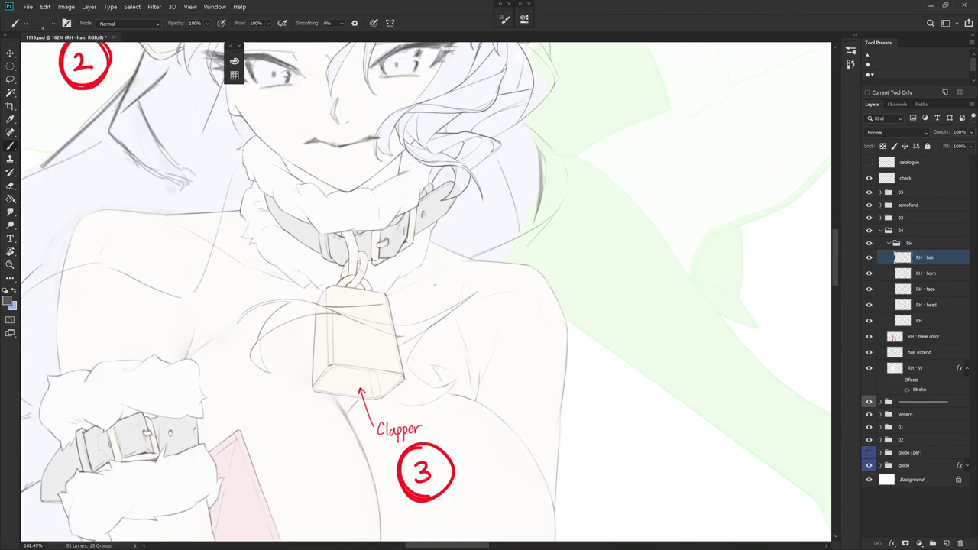
mouse_move(405, 302)
left_mouse_down()
mouse_move(461, 289)
mouse_move(459, 322)
left_mouse_up()
key("e")
key("b")
Draw two short strand strokes beside the bell, cleaning up with the Eraser between them
left_click_drag(451, 253, 462, 308)
key("e")
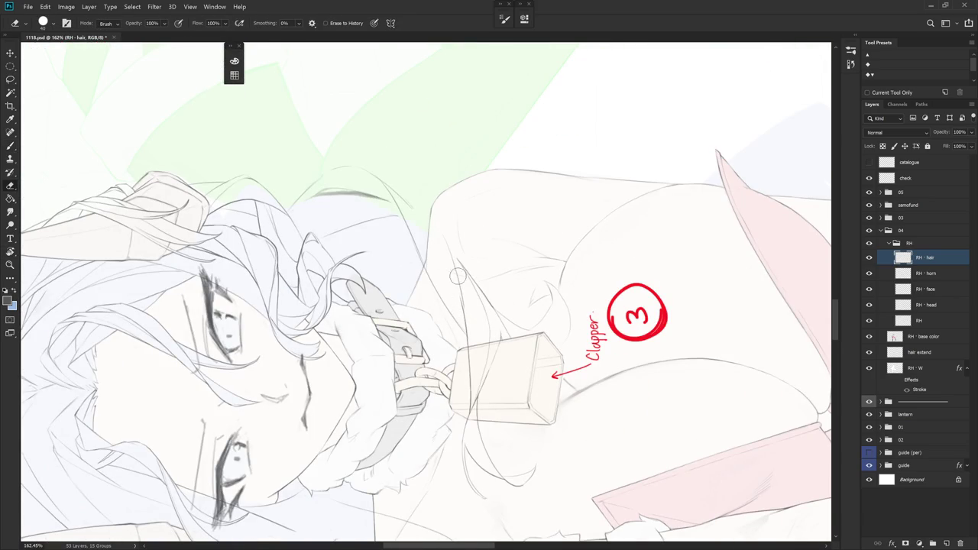
key("b")
mouse_move(454, 266)
left_mouse_down()
mouse_move(468, 324)
mouse_move(535, 252)
left_mouse_up()
key("e")
key("r")
key("b")
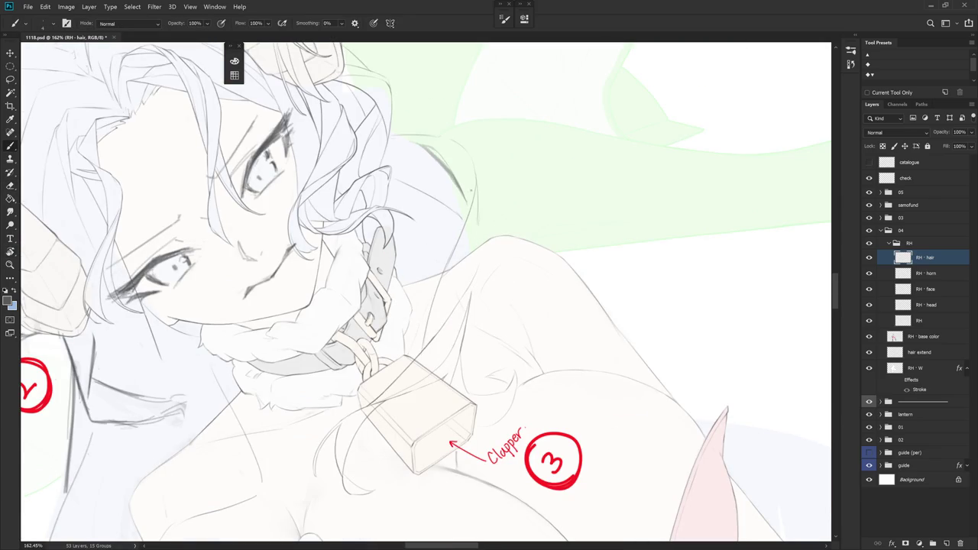
Draw a strand down along the figure's outline, then return the view upright and zoom out
left_click_drag(478, 204, 464, 414)
key("r")
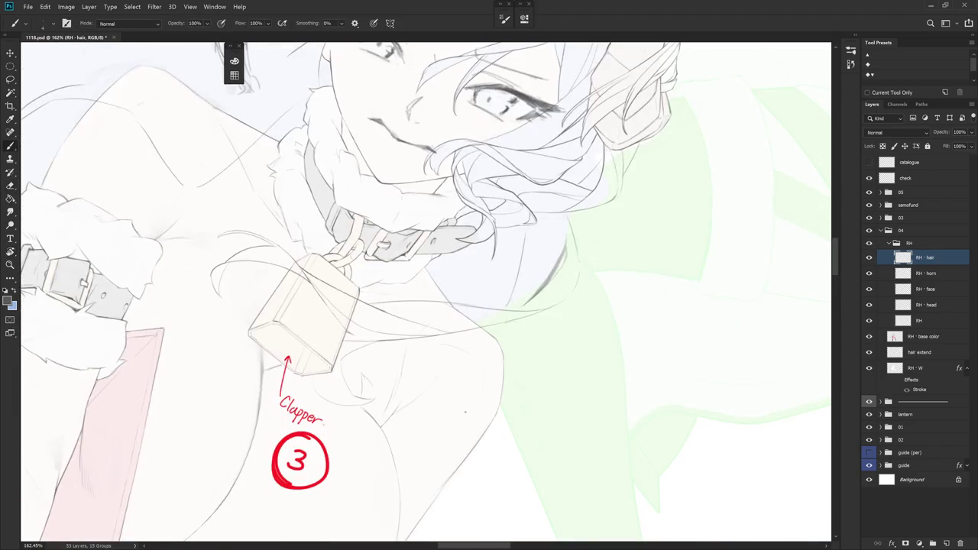
mouse_move(578, 356)
left_mouse_down()
mouse_move(422, 461)
mouse_move(334, 406)
left_mouse_up()
key("e")
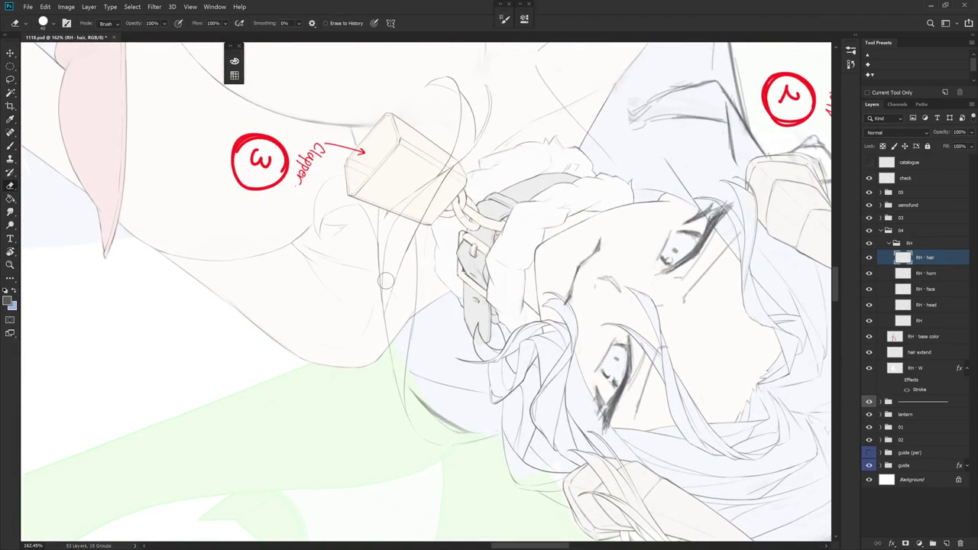
key("b")
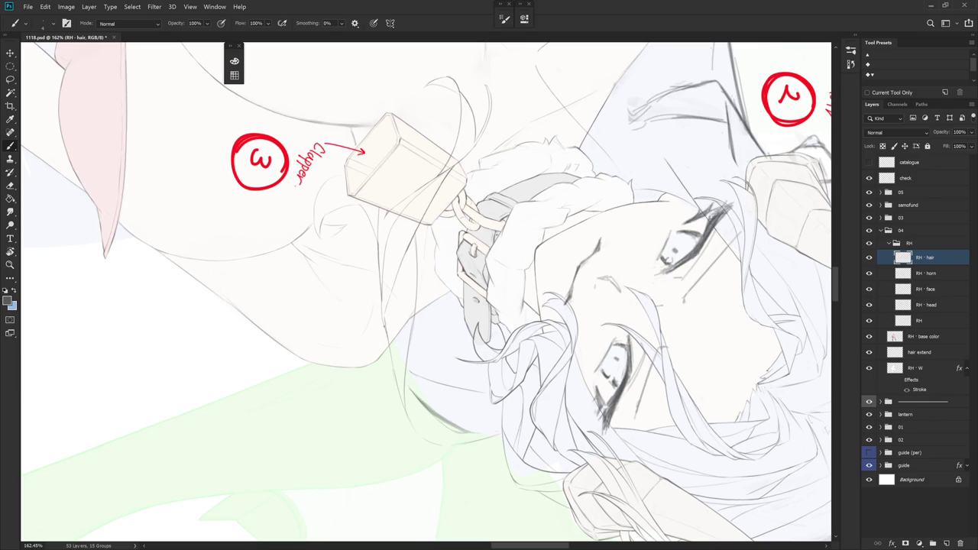
key("Escape")
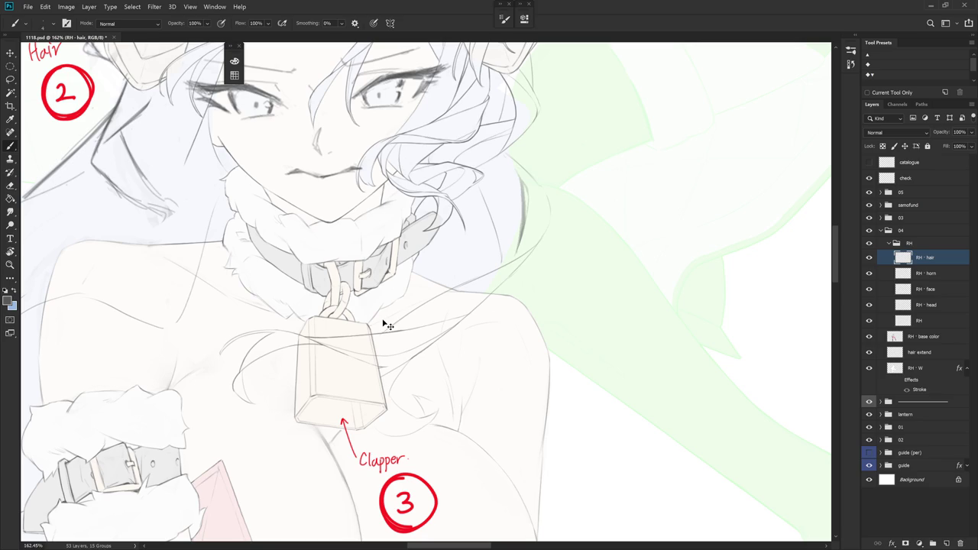
scroll(595, 404, "down", 3)
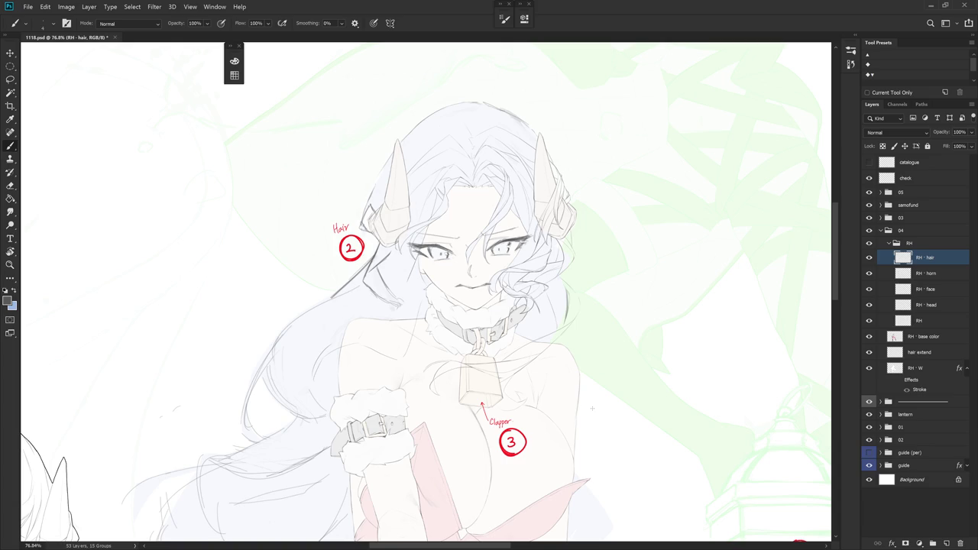
Zoom in near the bell, tilt the view, and extend a hair strand downward beside it
scroll(543, 378, "up", 2)
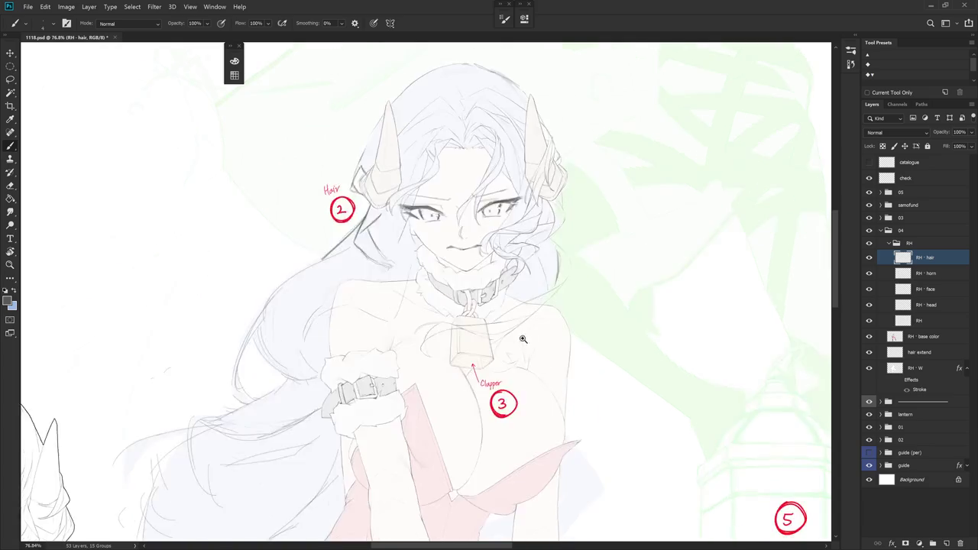
scroll(528, 340, "up", 2)
scroll(492, 374, "up", 1)
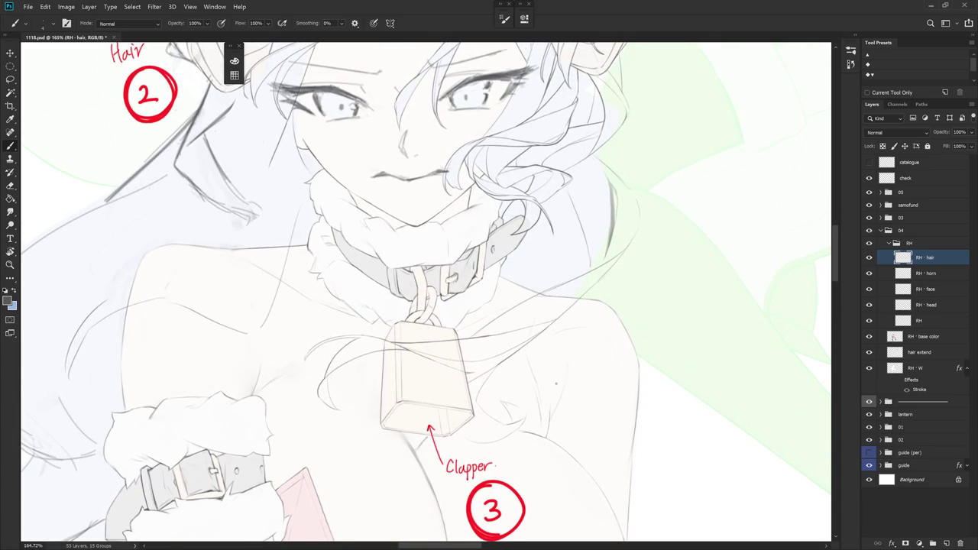
left_click_drag(570, 420, 612, 245)
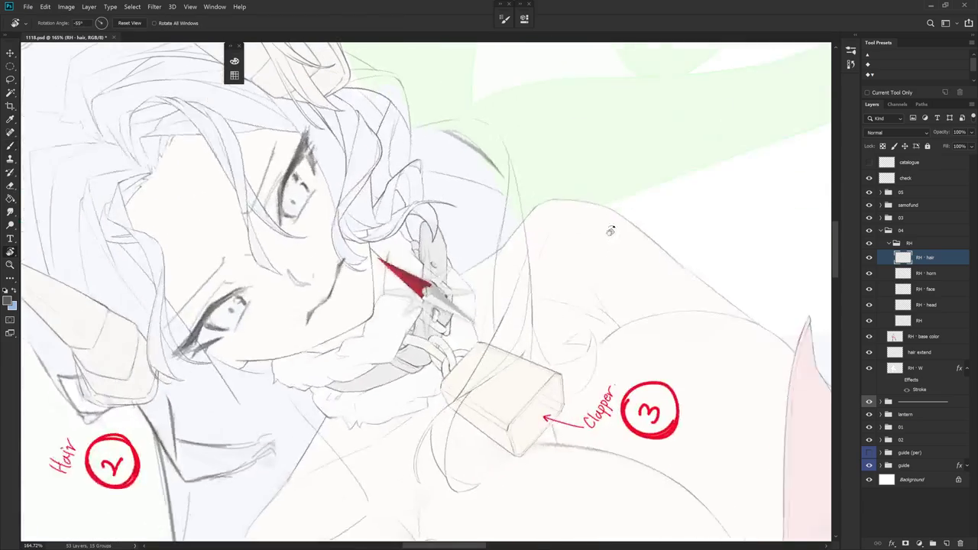
left_click_drag(534, 317, 530, 345)
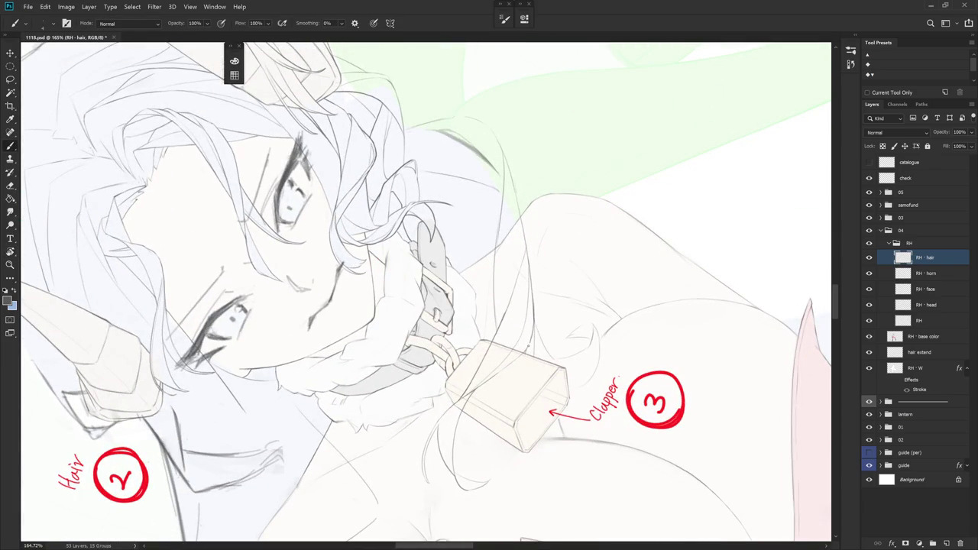
key("e")
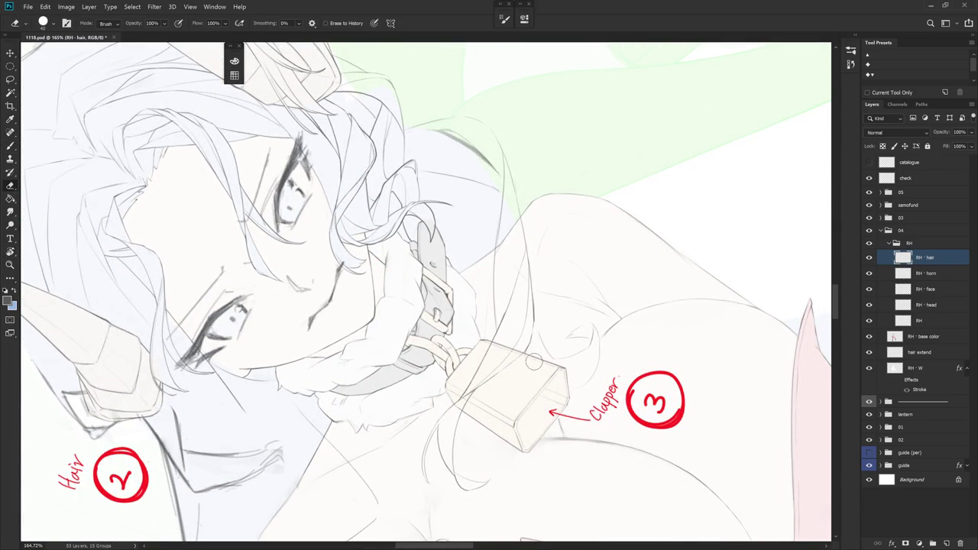
key("b")
mouse_move(544, 322)
left_mouse_down()
mouse_move(535, 298)
mouse_move(537, 325)
mouse_move(489, 383)
left_mouse_up()
Erase a section of the strand by the bell and redraw it as a smoother curve
key("e")
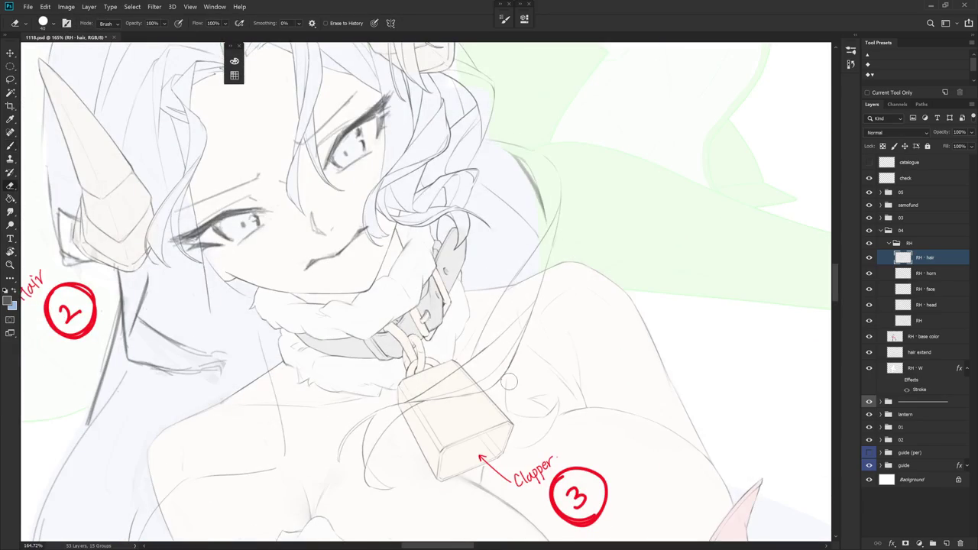
key("b")
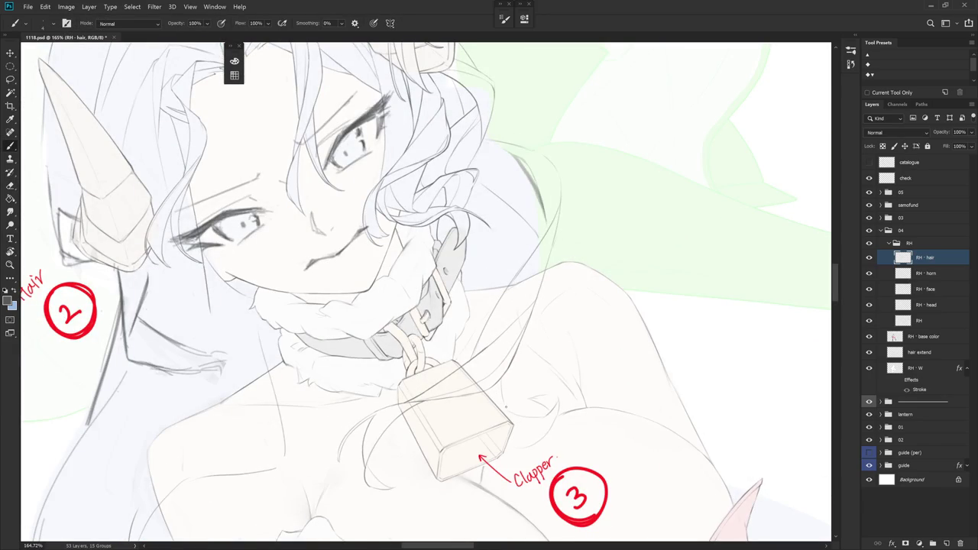
left_click_drag(535, 400, 579, 345)
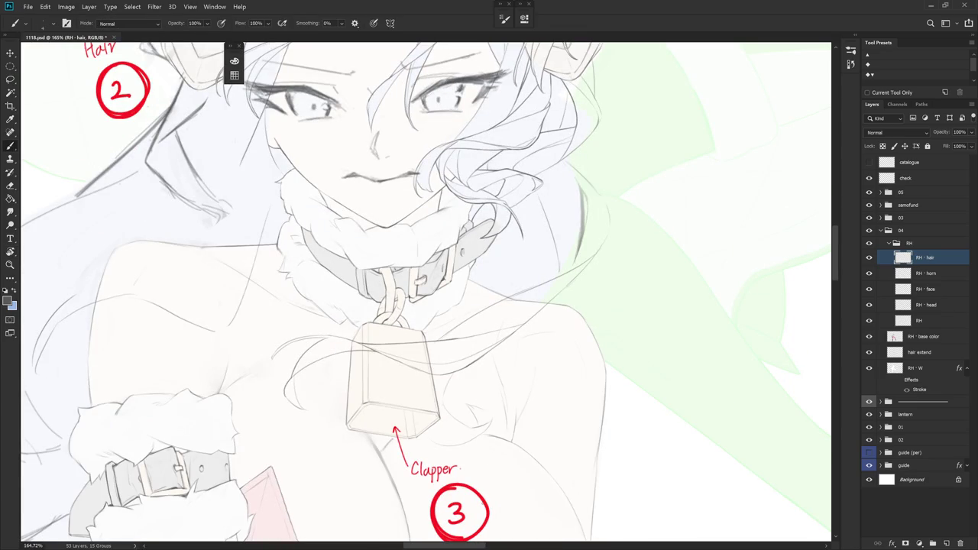
mouse_move(578, 374)
left_mouse_down()
mouse_move(542, 250)
mouse_move(524, 310)
left_mouse_up()
key("e")
key("b")
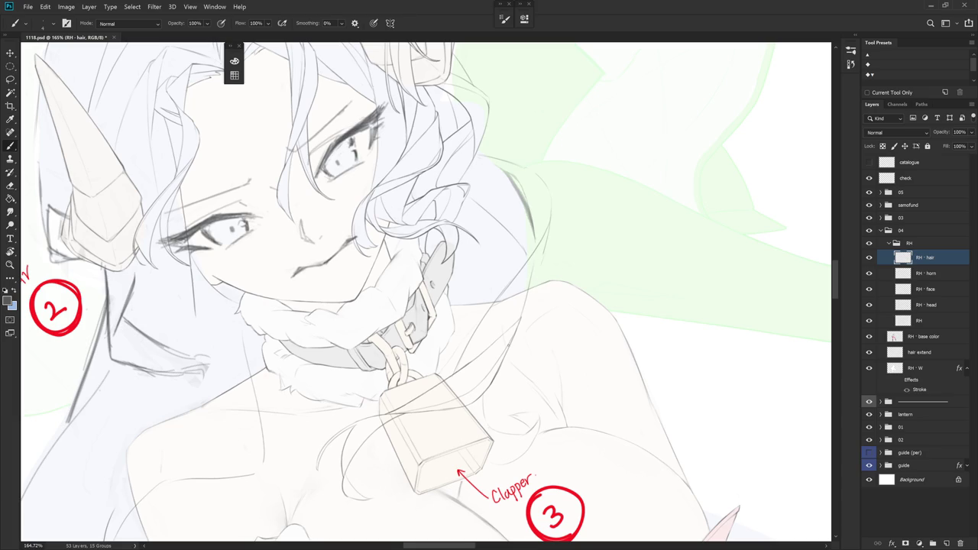
key("e")
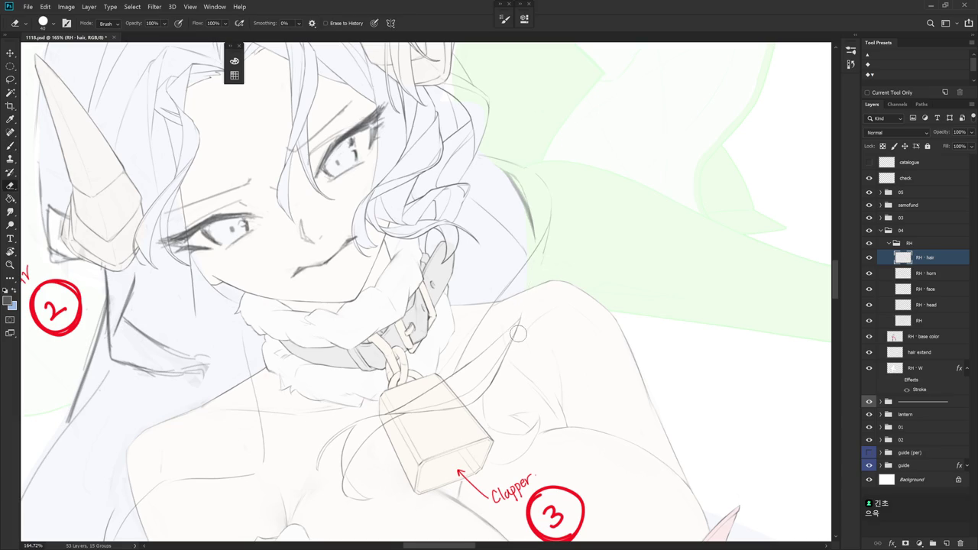
key("b")
Try a faint strand near the shoulder, undo it, and zoom out to check the hair
mouse_move(517, 341)
left_mouse_down()
mouse_move(527, 281)
mouse_move(523, 292)
left_mouse_up()
key("ctrl+z")
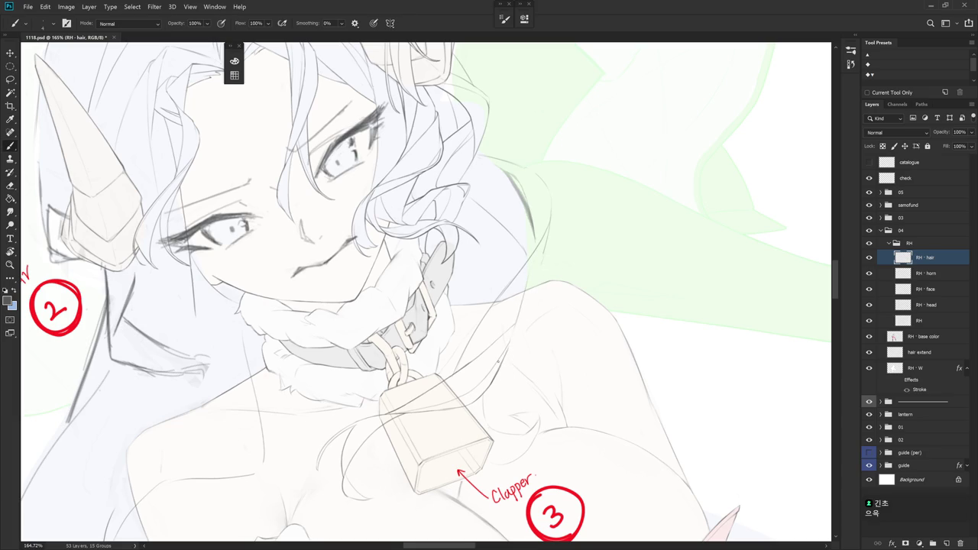
key("e")
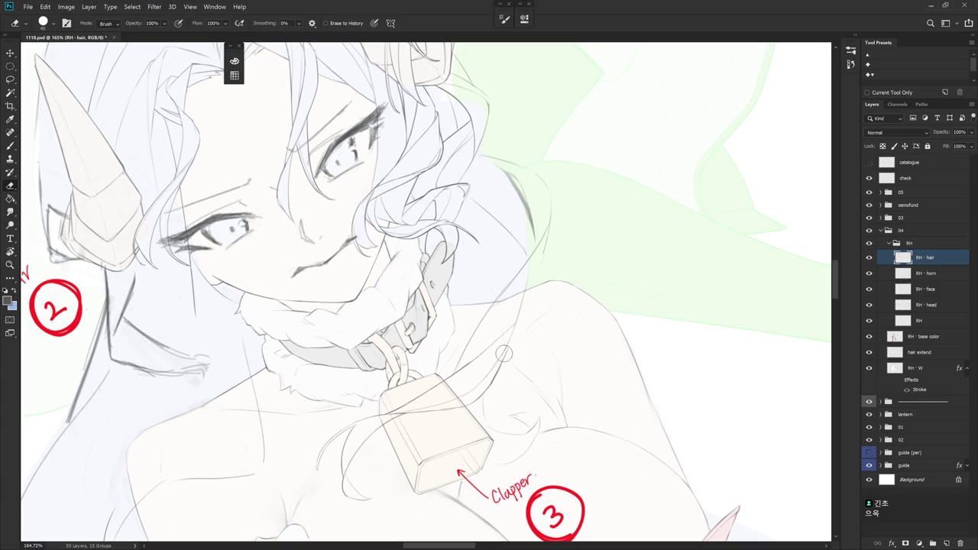
key("b")
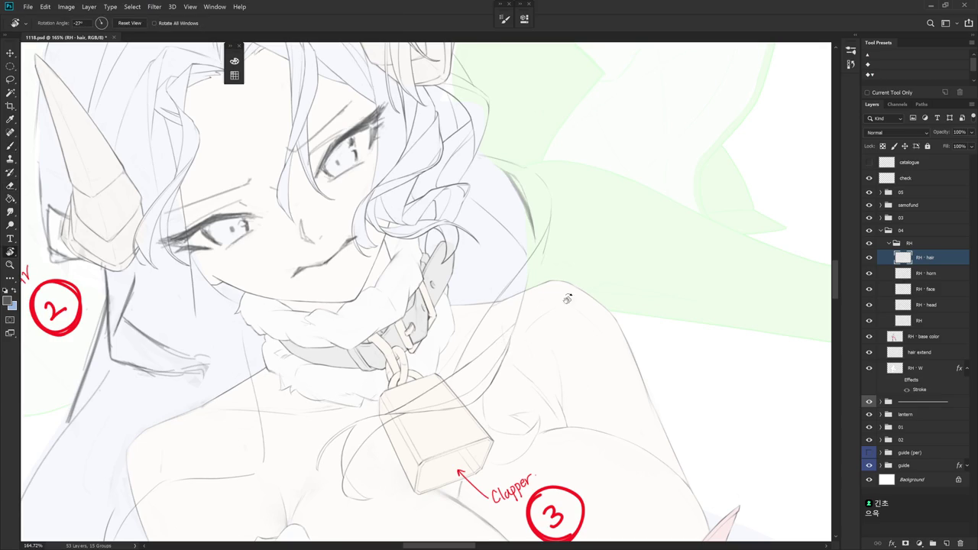
scroll(474, 415, "down", 2)
scroll(544, 395, "down", 3)
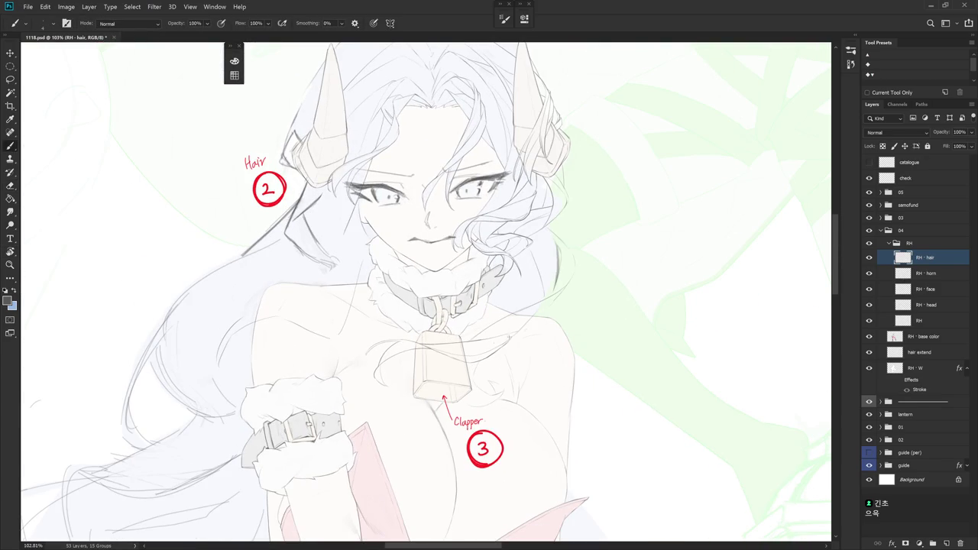
Try freehand and oval selections around the bell
key("e")
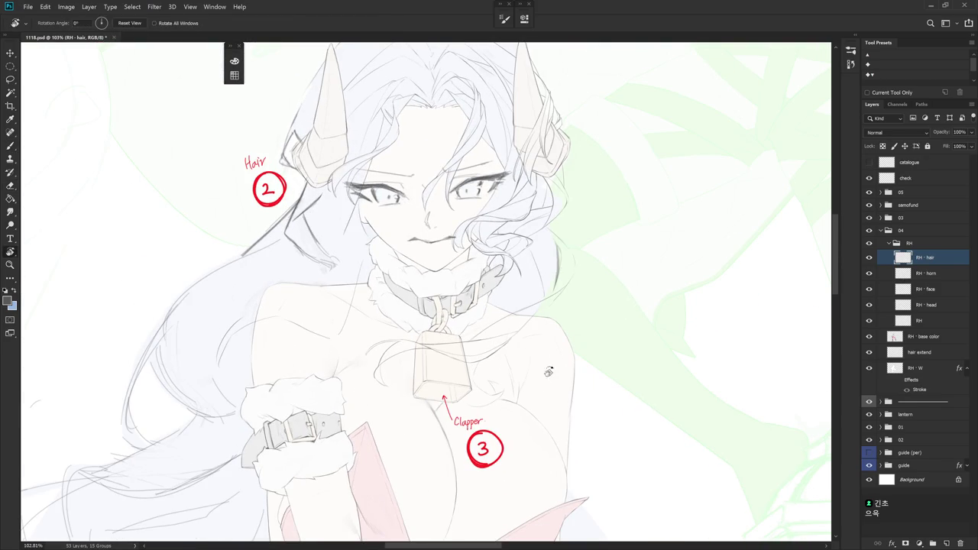
key("l")
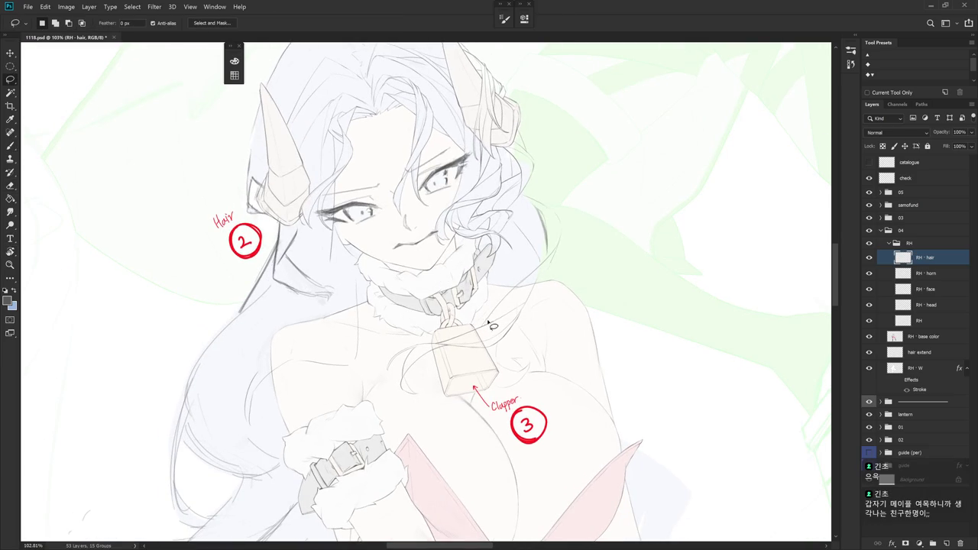
mouse_move(485, 328)
left_mouse_down()
mouse_move(526, 307)
mouse_move(501, 326)
mouse_move(518, 374)
left_mouse_up()
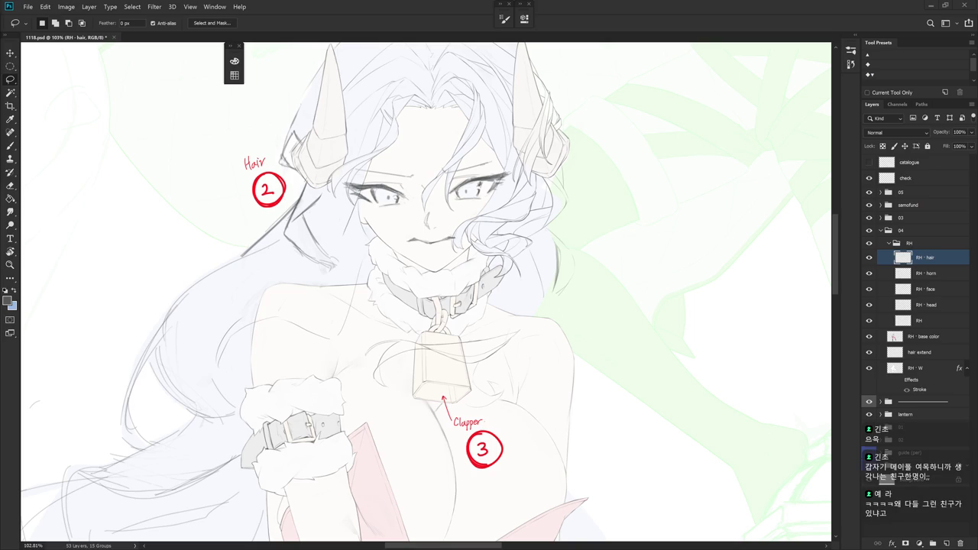
scroll(468, 340, "up", 3)
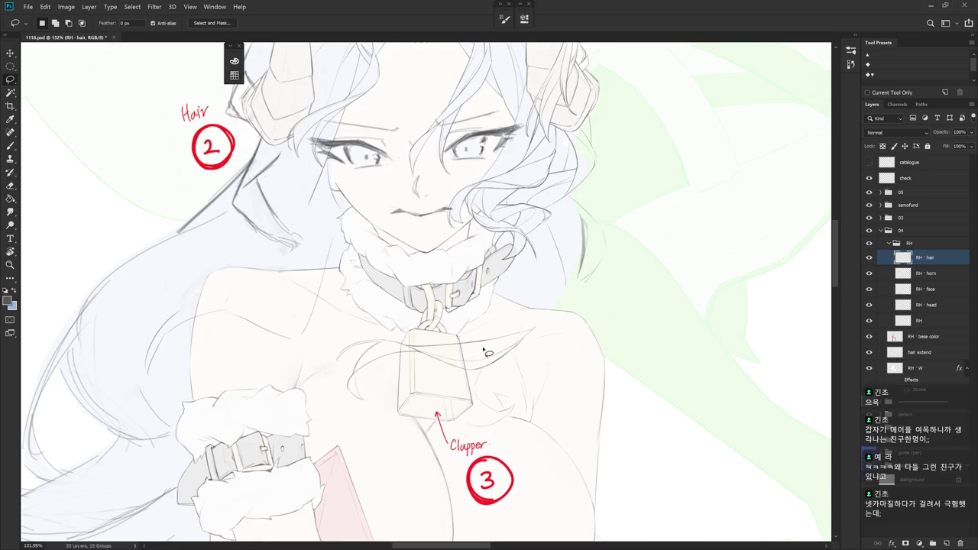
key("m")
left_click_drag(427, 339, 480, 375)
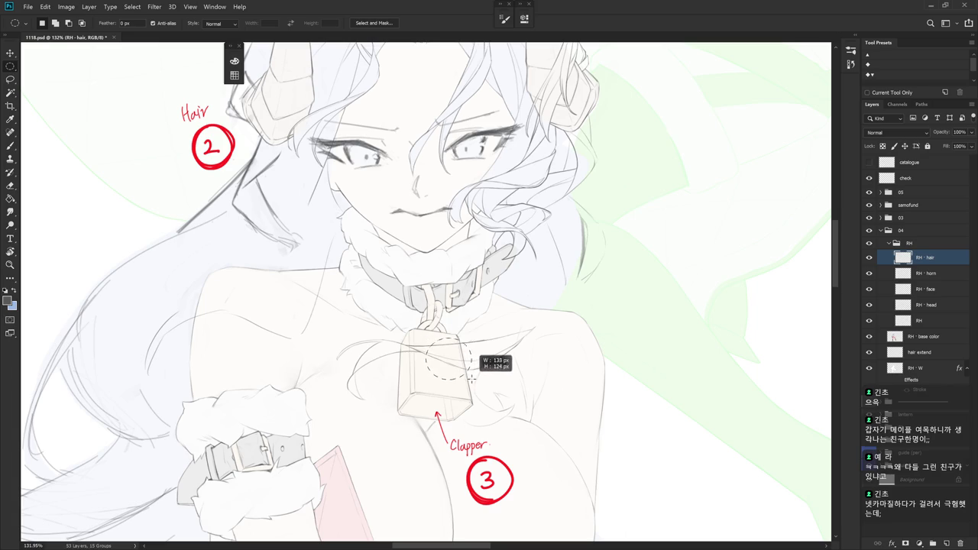
Select a rectangle over the bell and narrow it to about 72% width
key("shift+m")
left_click_drag(430, 339, 474, 383)
key("ctrl+t")
mouse_move(430, 360)
left_mouse_down()
mouse_move(442, 361)
mouse_move(439, 370)
left_mouse_up()
key("Return")
Select the hair strands around the bell, shift them 38 px sideways, and deselect
left_click_drag(436, 335, 329, 417)
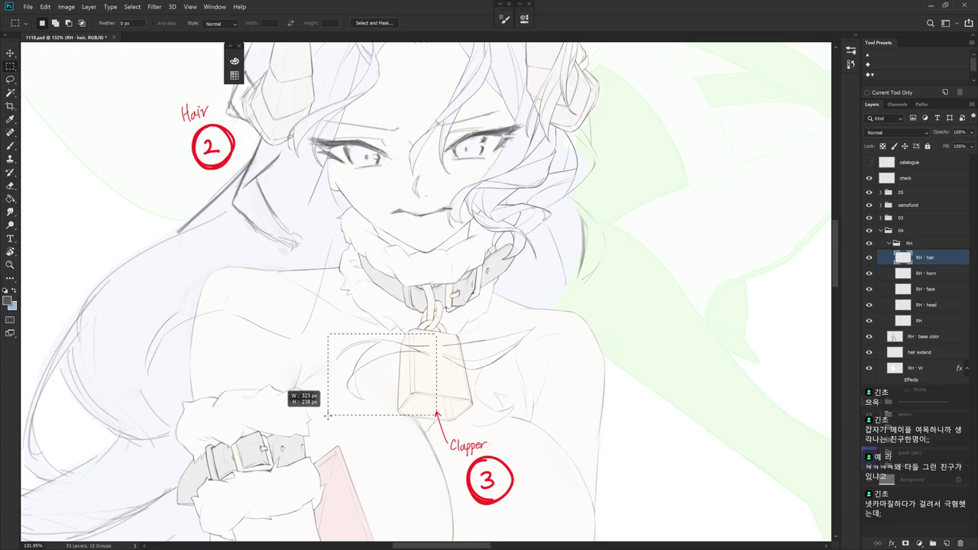
key("ctrl+t")
left_click_drag(422, 390, 445, 394)
key("Return")
key("ctrl+d")
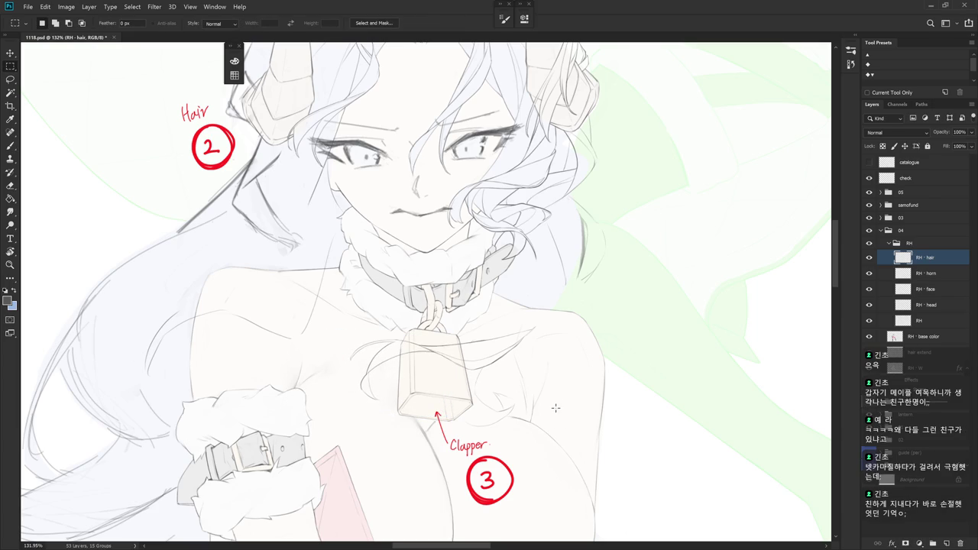
Pan, turn and zoom the view around the bell to check the moved strands
scroll(532, 467, "right", 2)
scroll(560, 414, "down", 3)
key("b")
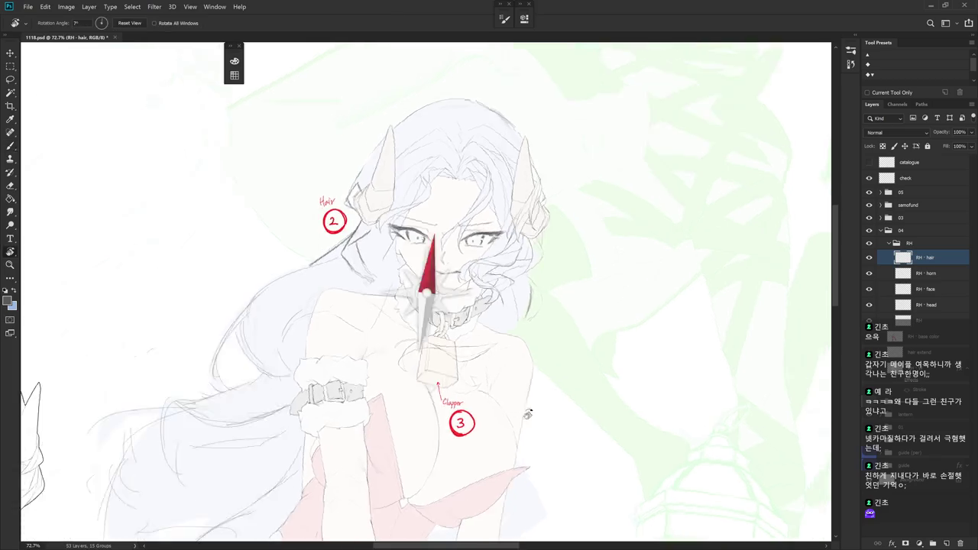
left_click_drag(539, 397, 431, 430)
scroll(389, 237, "up", 3)
key("e")
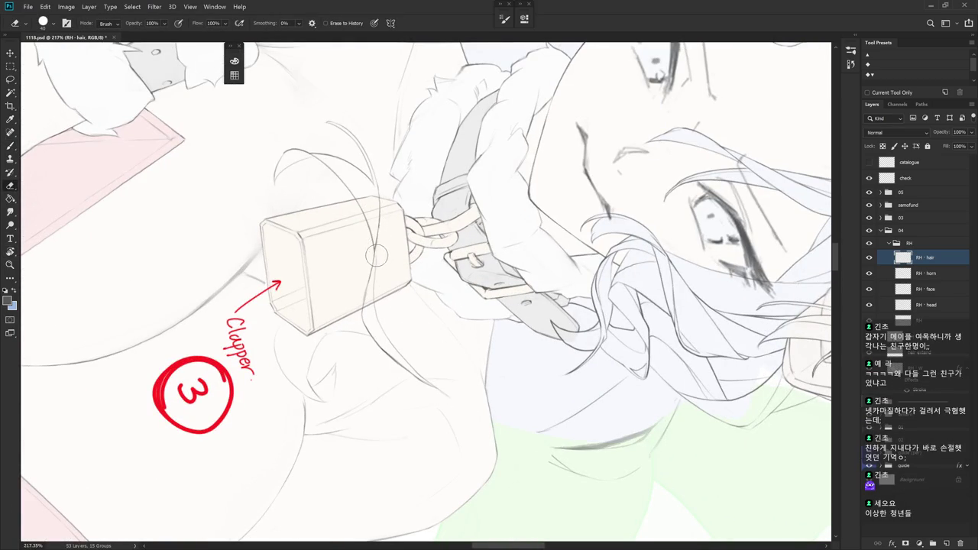
Erase the small stray sketch line just above the bell, then reset the view upright
left_click_drag(459, 390, 485, 350)
left_click_drag(543, 322, 497, 382)
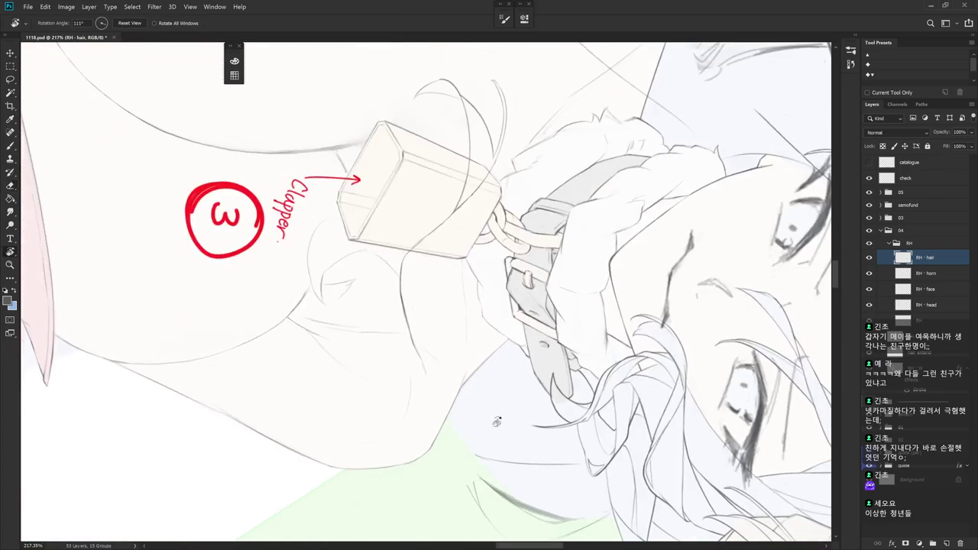
mouse_move(430, 378)
left_mouse_down()
mouse_move(415, 295)
mouse_move(507, 280)
mouse_move(504, 308)
left_mouse_up()
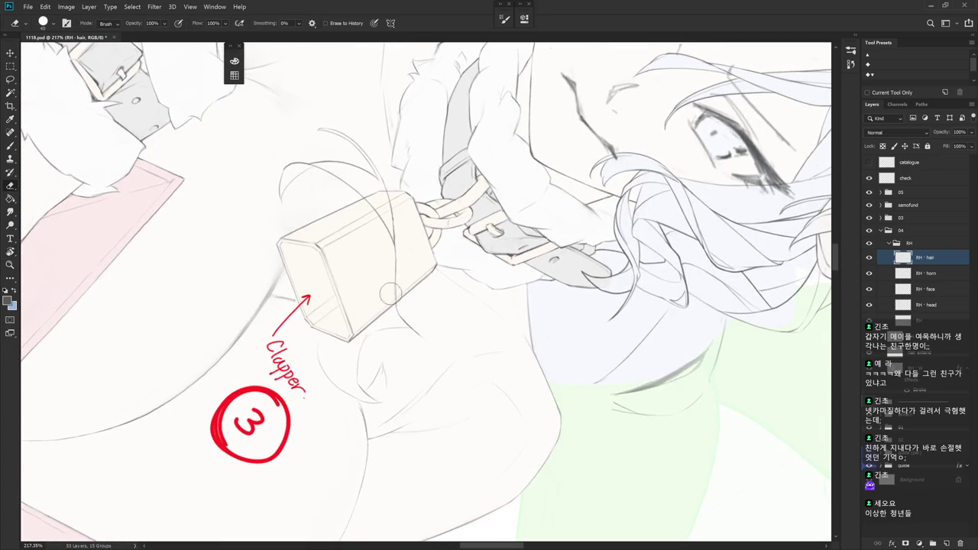
left_click_drag(396, 212, 398, 223)
key("Escape")
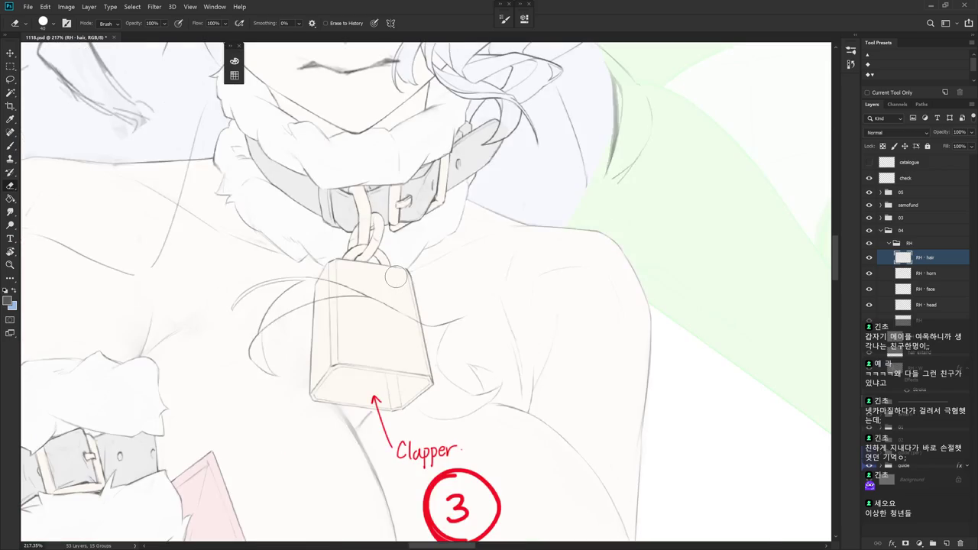
scroll(566, 328, "down", 2)
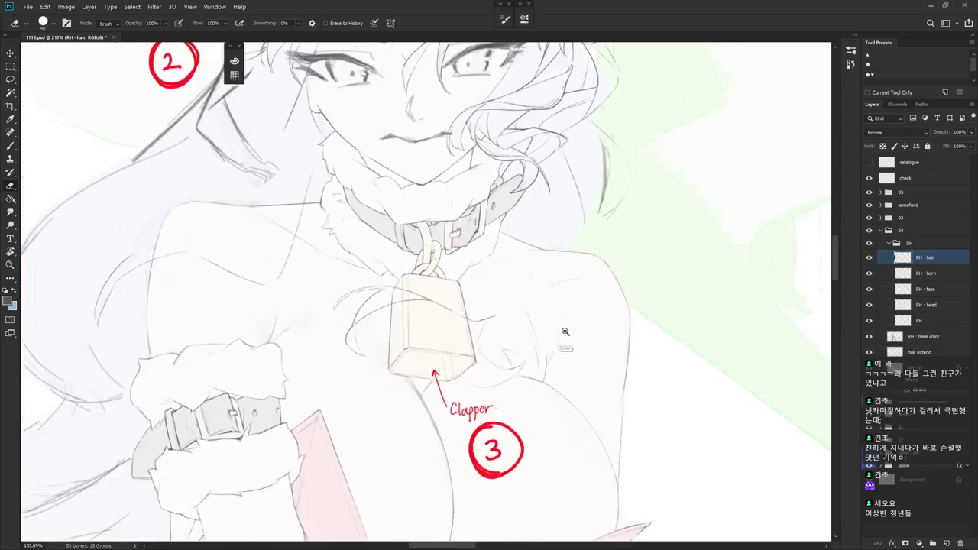
scroll(565, 329, "down", 2)
scroll(563, 399, "down", 2)
scroll(537, 376, "down", 1)
key("b")
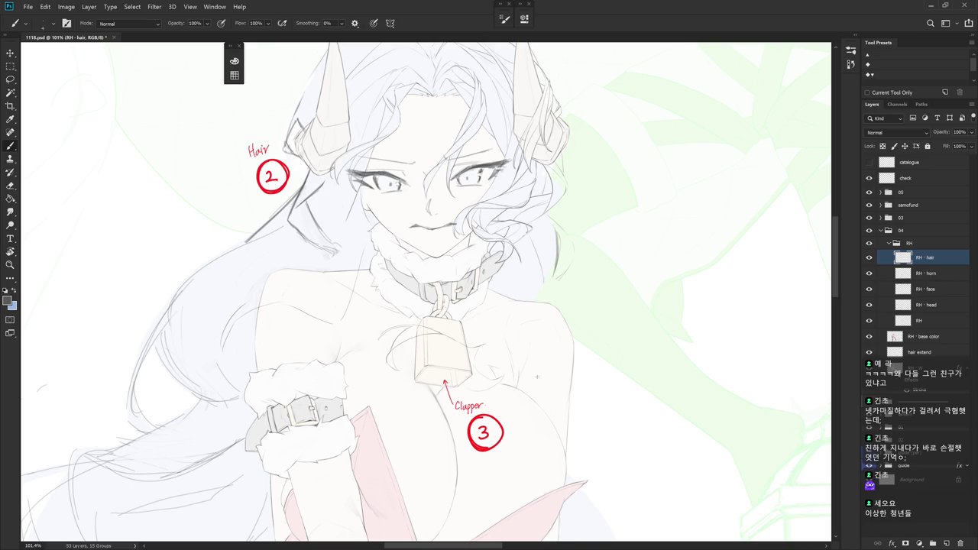
Turn the view around the neck and erase the faint old strand lines beside the bell
key("r")
left_click_drag(605, 328, 535, 230)
scroll(503, 169, "up", 3)
key("shift+b")
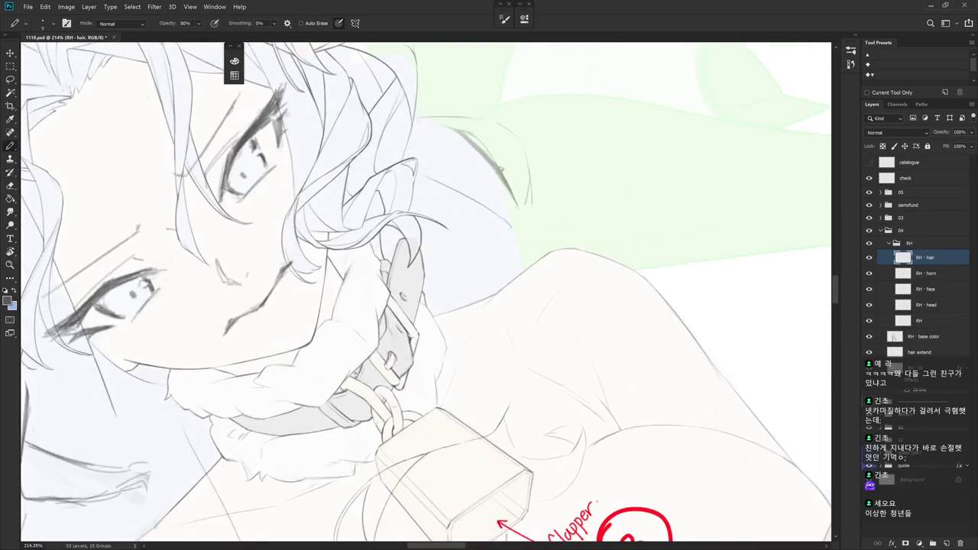
scroll(581, 367, "down", 1)
scroll(581, 367, "down", 1)
key("r")
mouse_move(562, 423)
left_mouse_down()
mouse_move(579, 298)
mouse_move(565, 294)
left_mouse_up()
key("e")
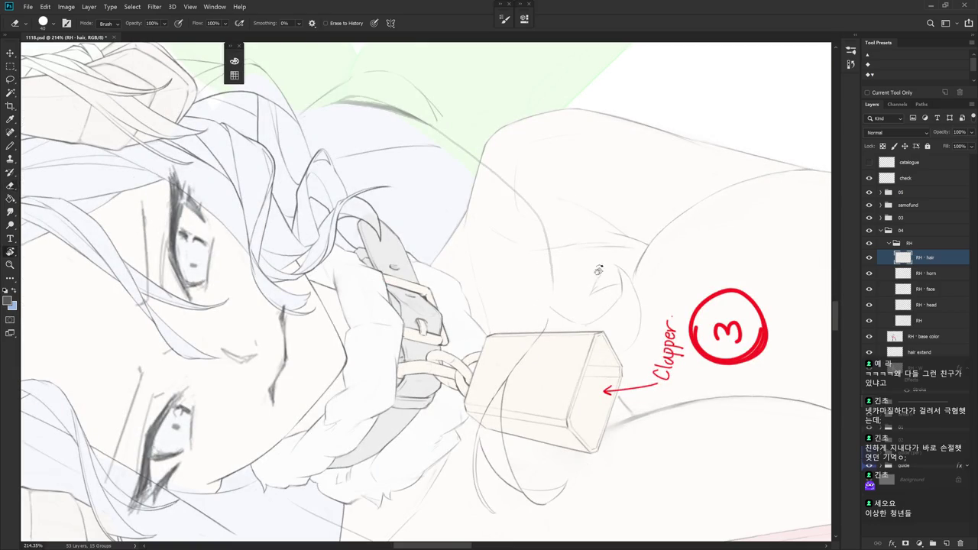
left_click_drag(592, 264, 606, 320)
mouse_move(522, 192)
left_mouse_down()
mouse_move(555, 303)
mouse_move(569, 314)
left_mouse_up()
Pencil new strand lines along the hair edge near the right shoulder
key("shift+b")
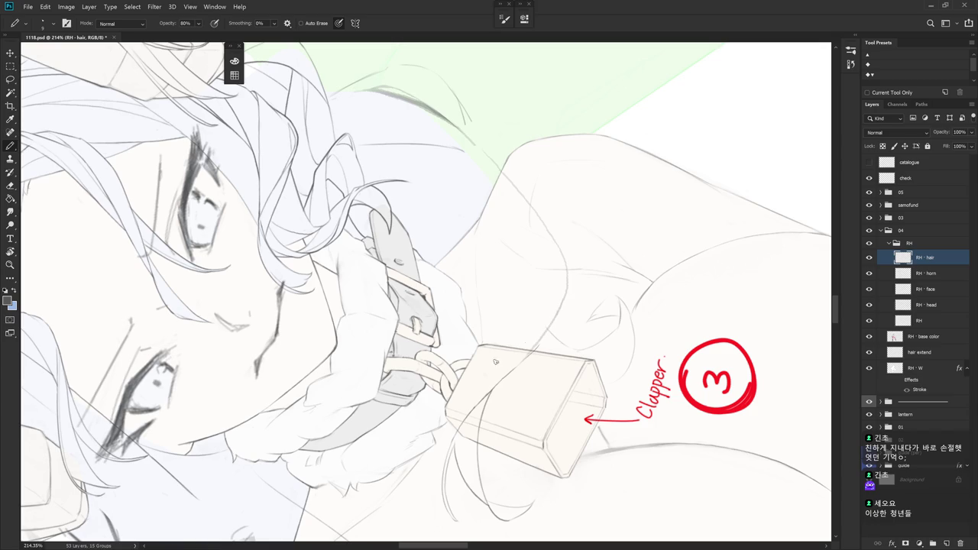
key("e")
left_click_drag(556, 343, 539, 268)
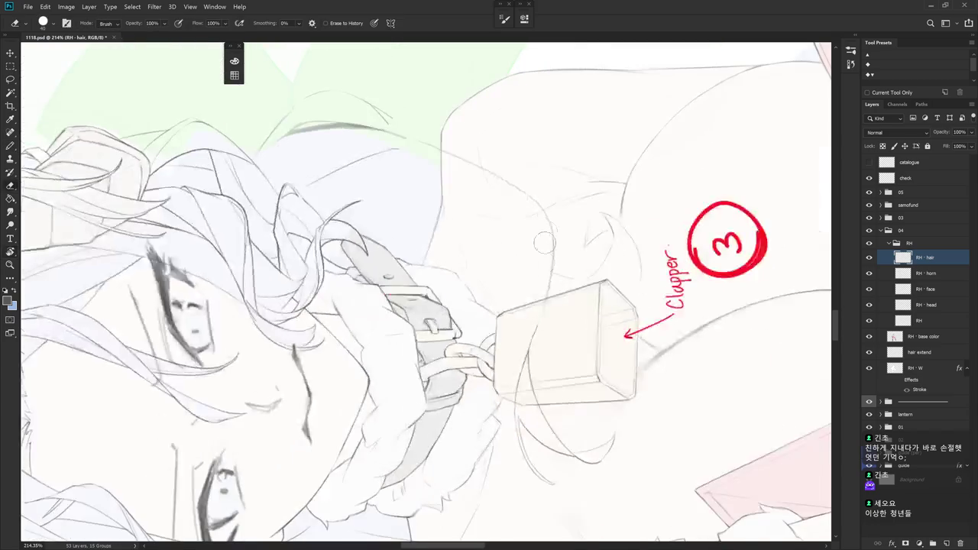
key("b")
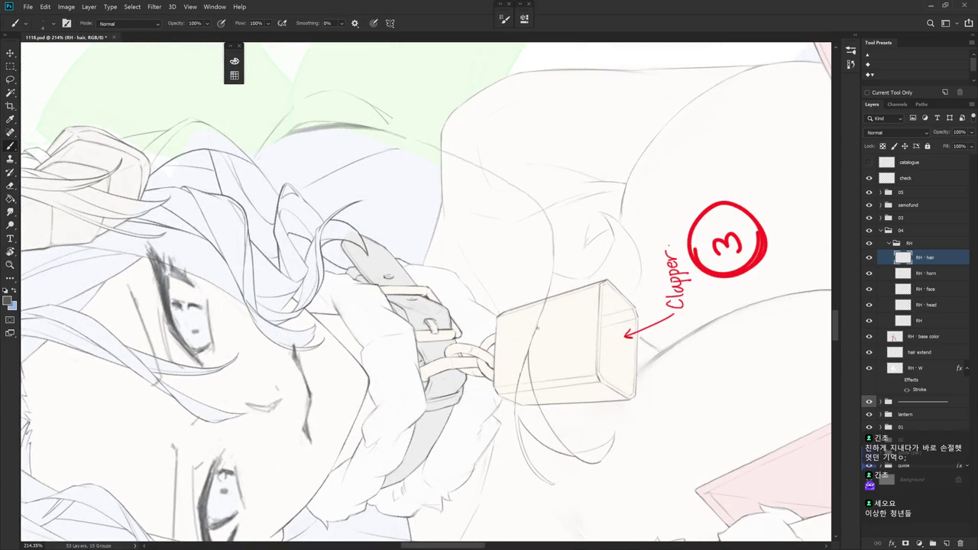
left_click_drag(527, 345, 541, 335)
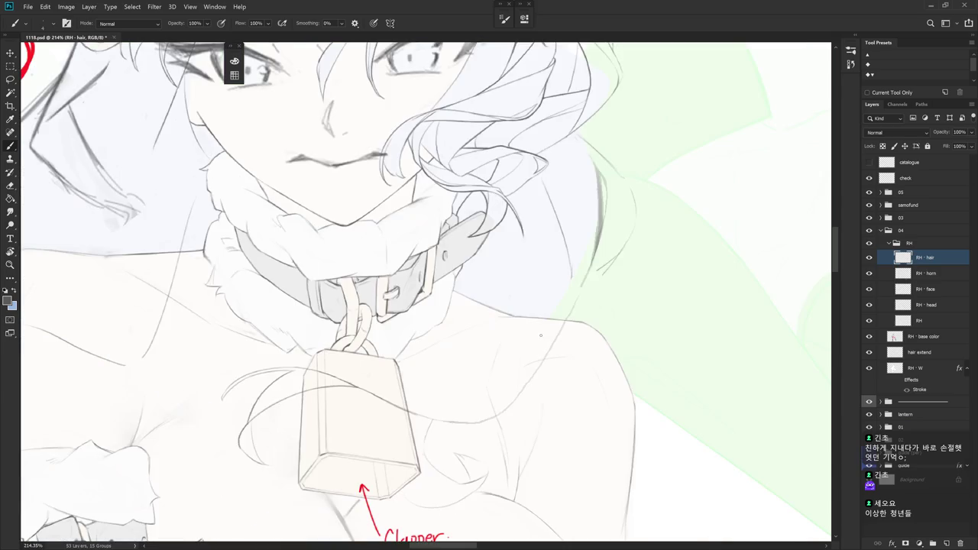
scroll(565, 386, "down", 3)
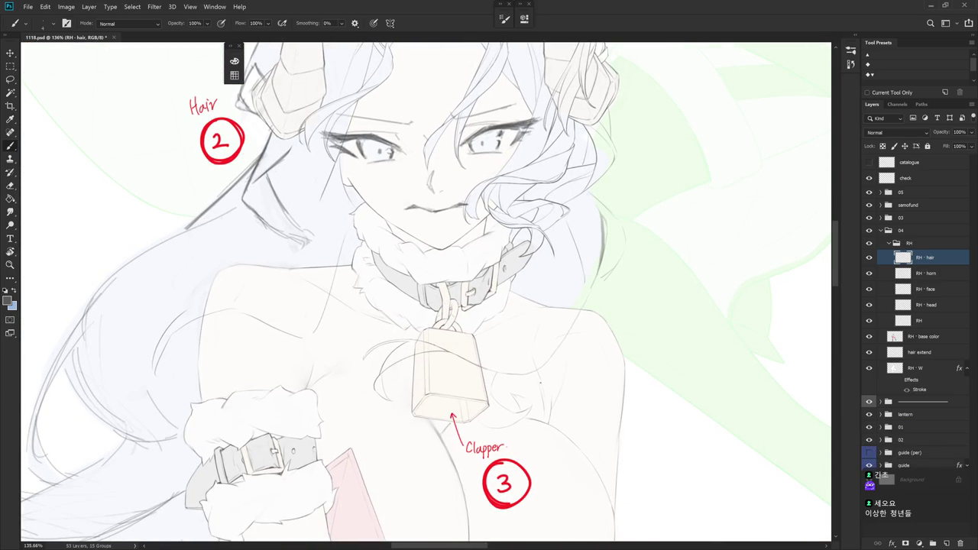
mouse_move(540, 383)
left_mouse_down()
mouse_move(583, 343)
mouse_move(567, 271)
left_mouse_up()
key("e")
key("b")
left_click_drag(570, 221, 563, 241)
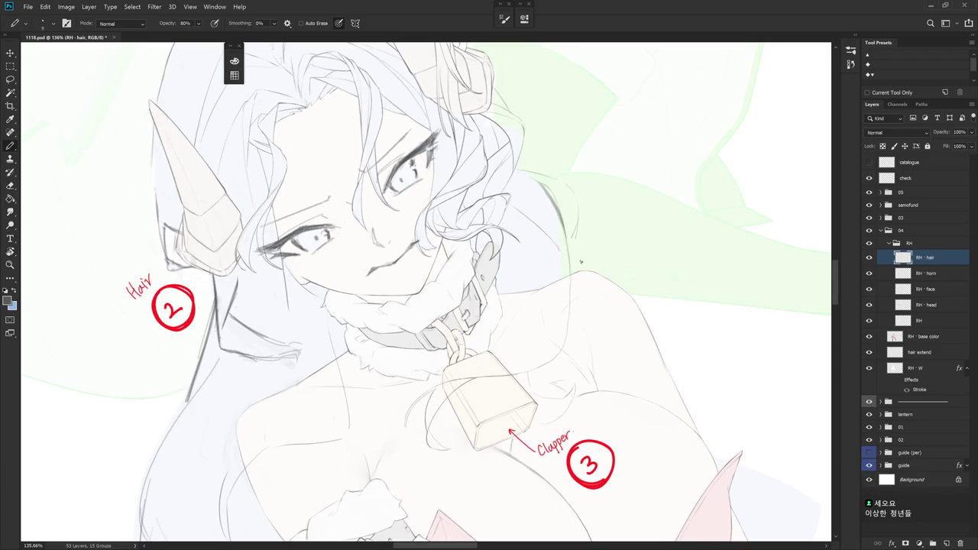
Straighten the view and begin lassoing the strand on the right shoulder
left_click_drag(603, 329, 588, 338)
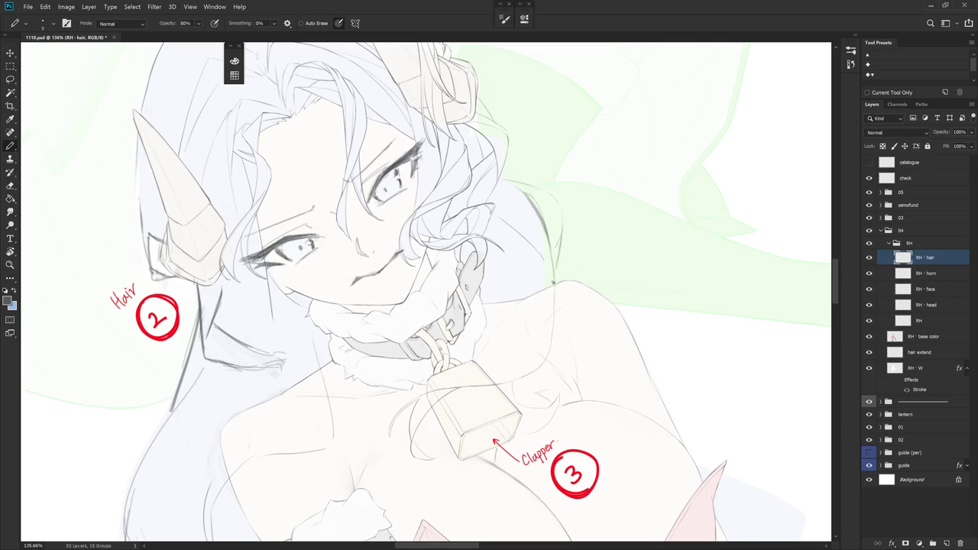
left_click_drag(592, 240, 510, 370)
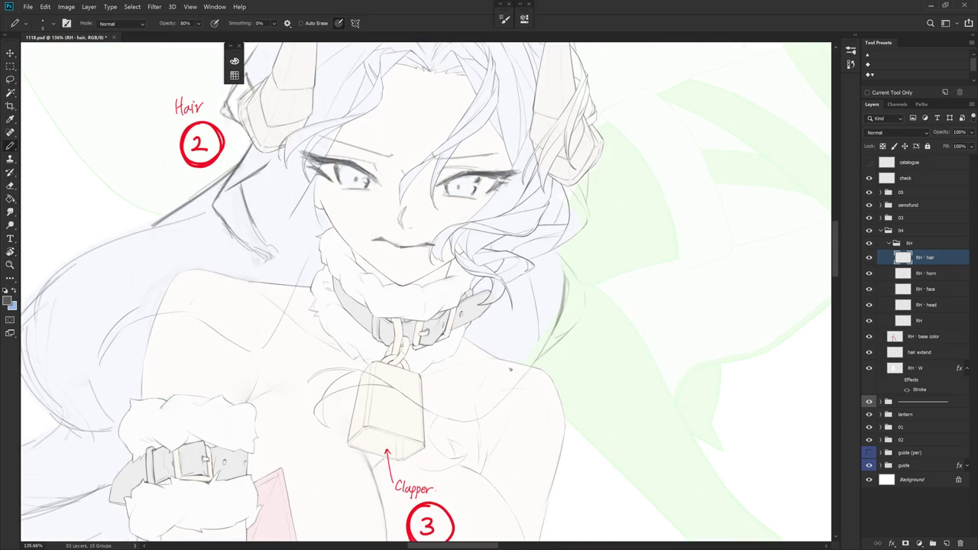
left_click_drag(511, 370, 564, 352)
key("l")
mouse_move(495, 409)
left_mouse_down()
mouse_move(563, 328)
mouse_move(573, 258)
mouse_move(541, 359)
mouse_move(496, 409)
left_mouse_up()
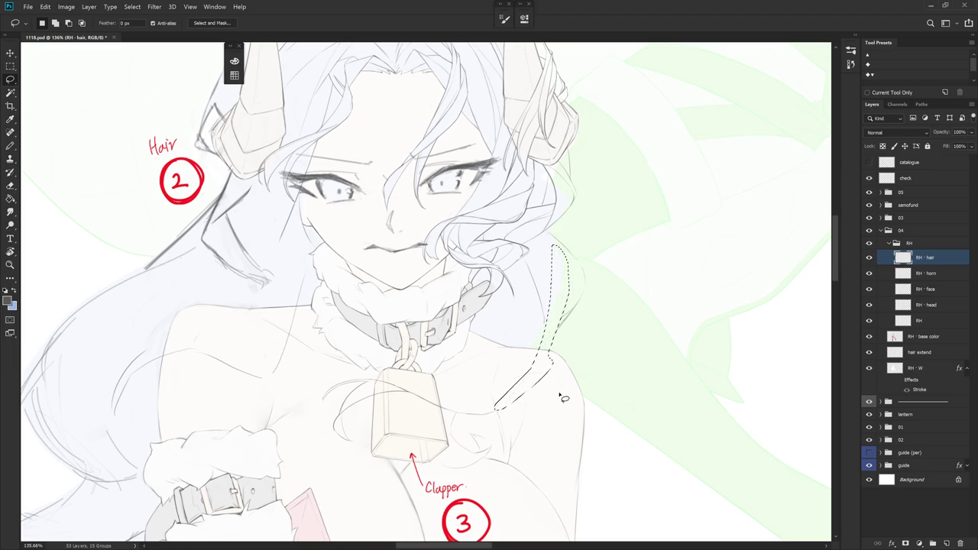
Finish lassoing the shoulder strand beside the bell
left_click_drag(568, 390, 594, 371)
mouse_move(562, 340)
left_mouse_down()
mouse_move(570, 303)
mouse_move(579, 356)
left_mouse_up()
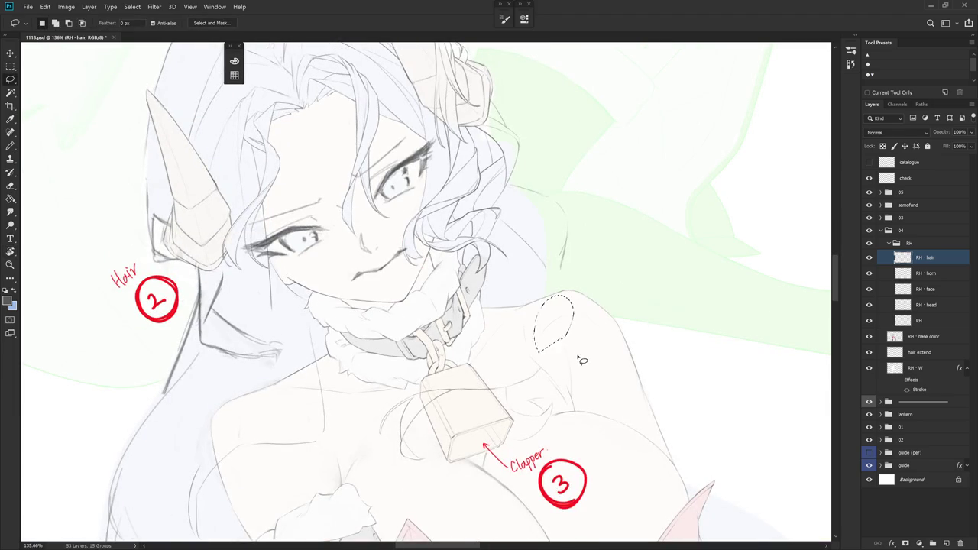
scroll(574, 366, "down", 1)
mouse_move(586, 406)
left_mouse_down()
mouse_move(519, 340)
mouse_move(443, 357)
mouse_move(481, 421)
left_mouse_up()
Rotate the strand about -23° and shift it to drape around the bell, then deselect
key("ctrl+t")
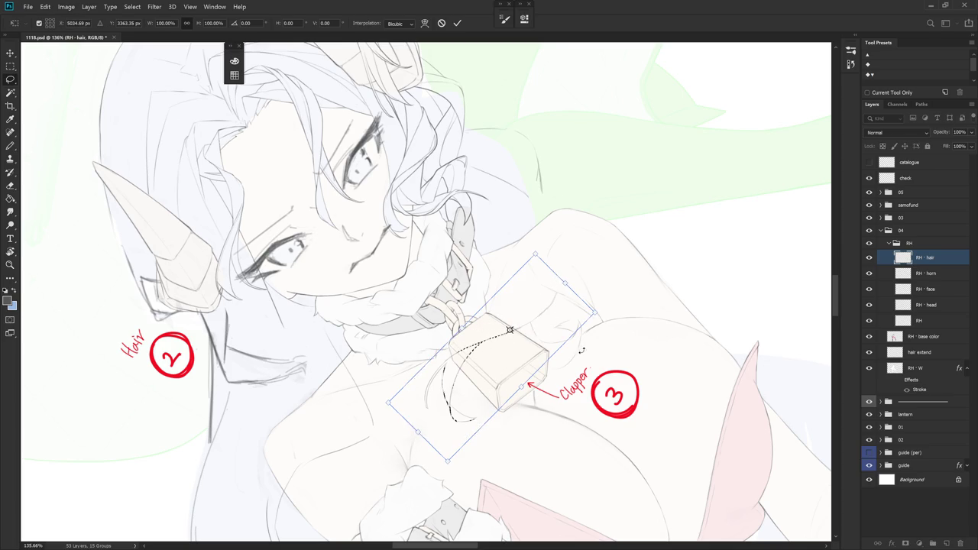
left_click_drag(511, 330, 572, 367)
left_click_drag(539, 337, 550, 289)
left_click_drag(459, 334, 482, 365)
key("Return")
key("ctrl+d")
key("b")
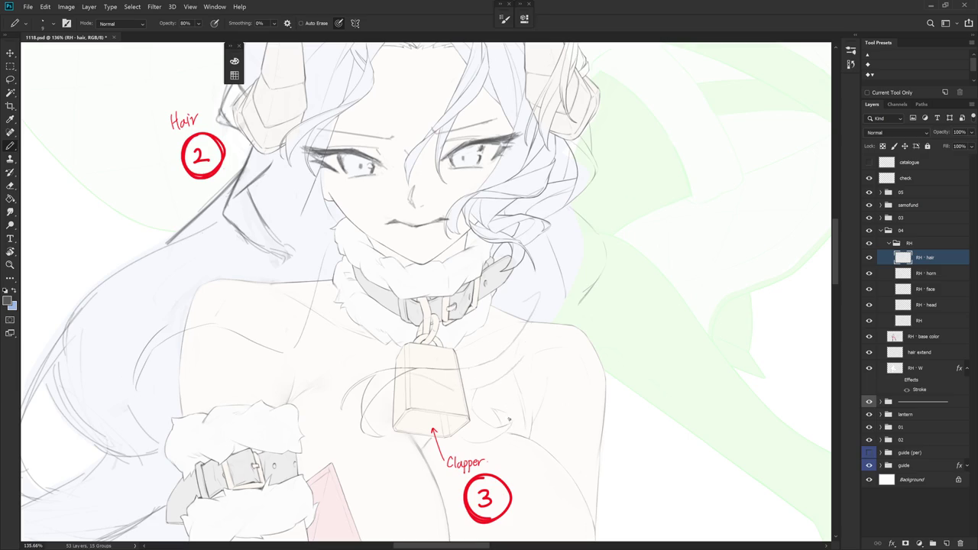
left_click_drag(491, 450, 555, 391)
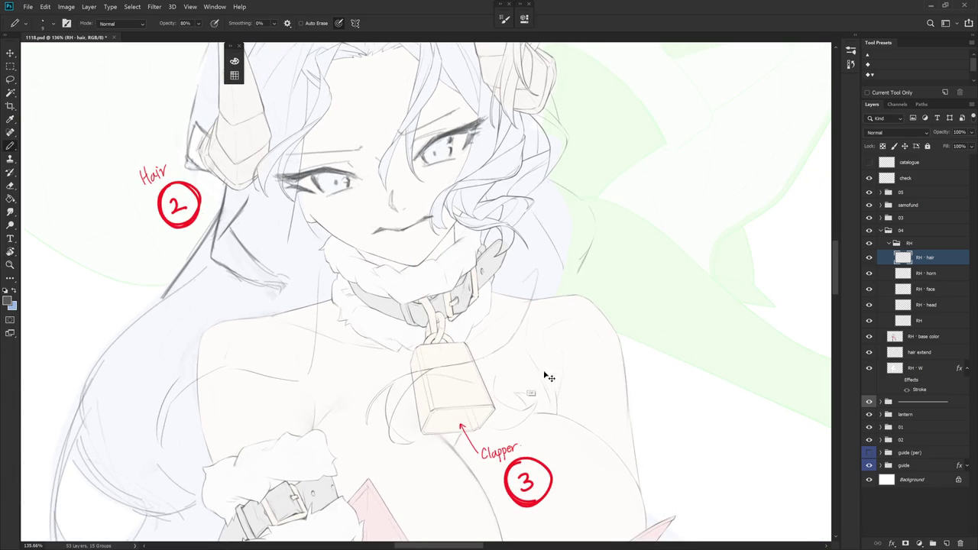
Lasso and deselect the area right of the bell, then redraw the strand at its upper right
key("b")
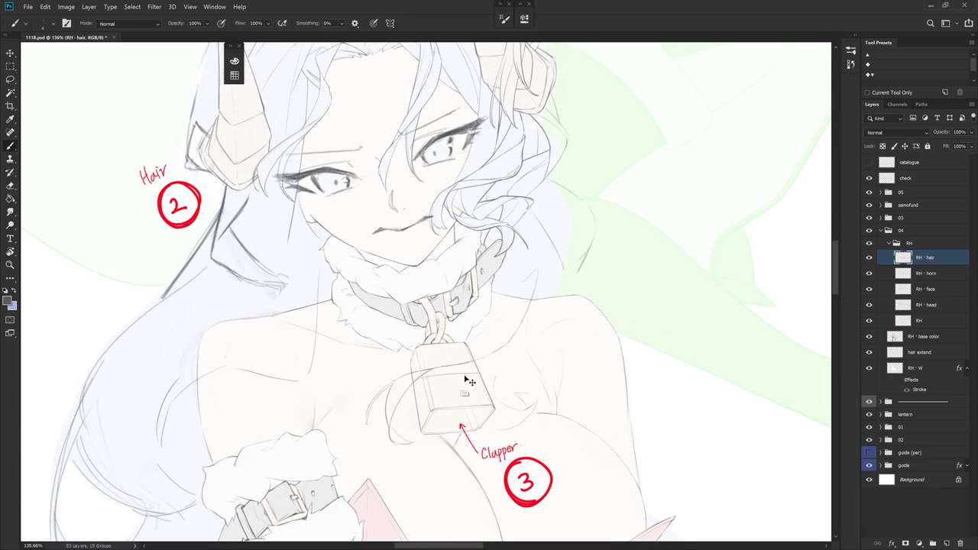
key("l")
left_click_drag(524, 350, 442, 373)
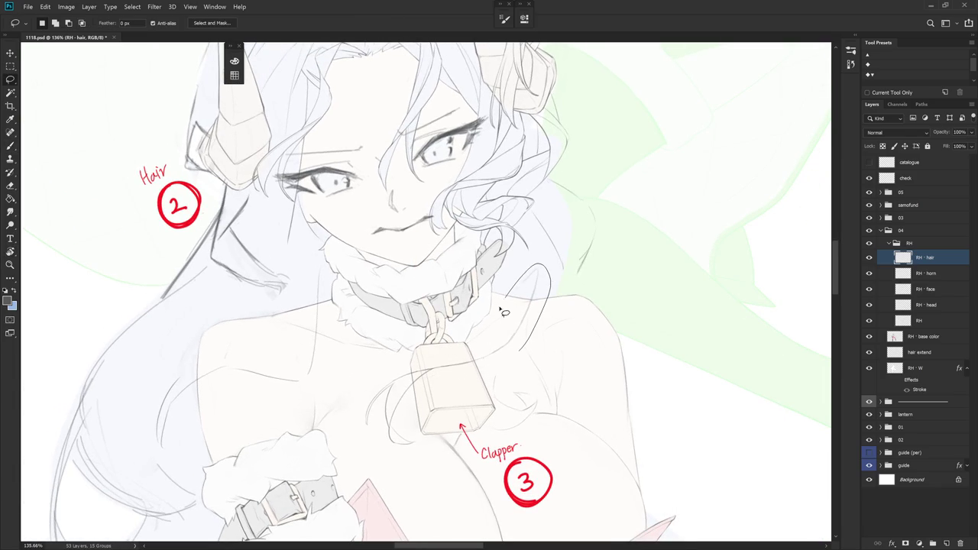
key("ctrl+d")
key("b")
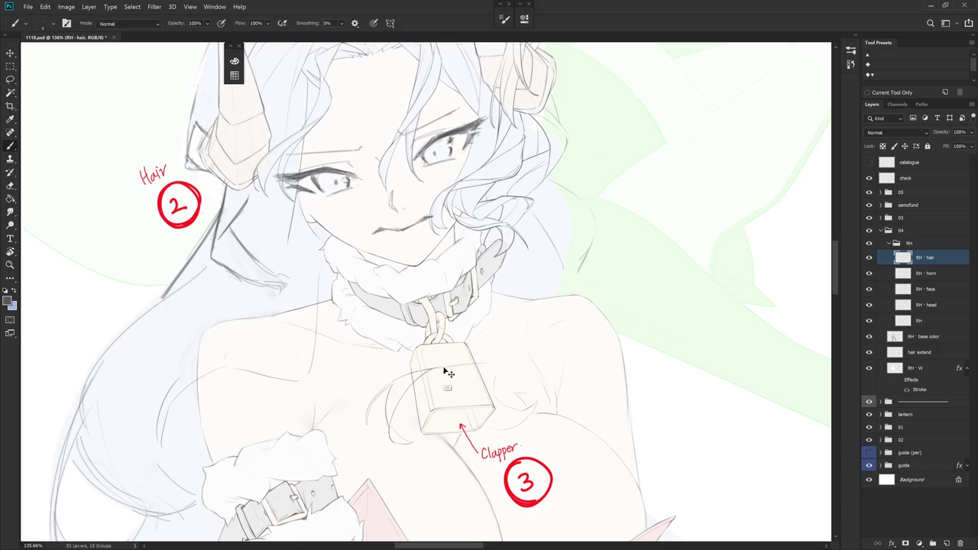
left_click_drag(437, 372, 498, 370)
key("ctrl+z")
left_click_drag(512, 365, 539, 321)
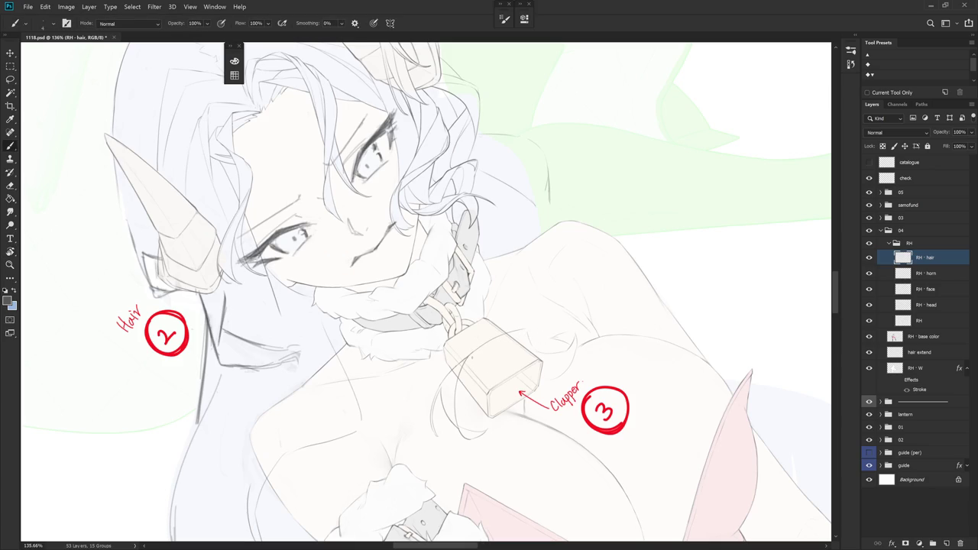
Try several hair strokes over the right shoulder on the RH - hair layer, undoing each
left_click_drag(486, 361, 483, 370)
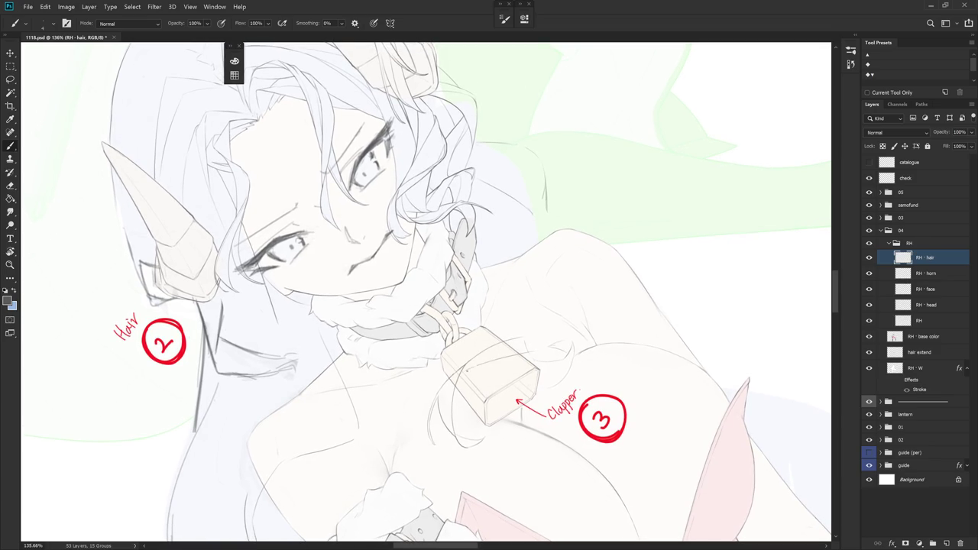
key("e")
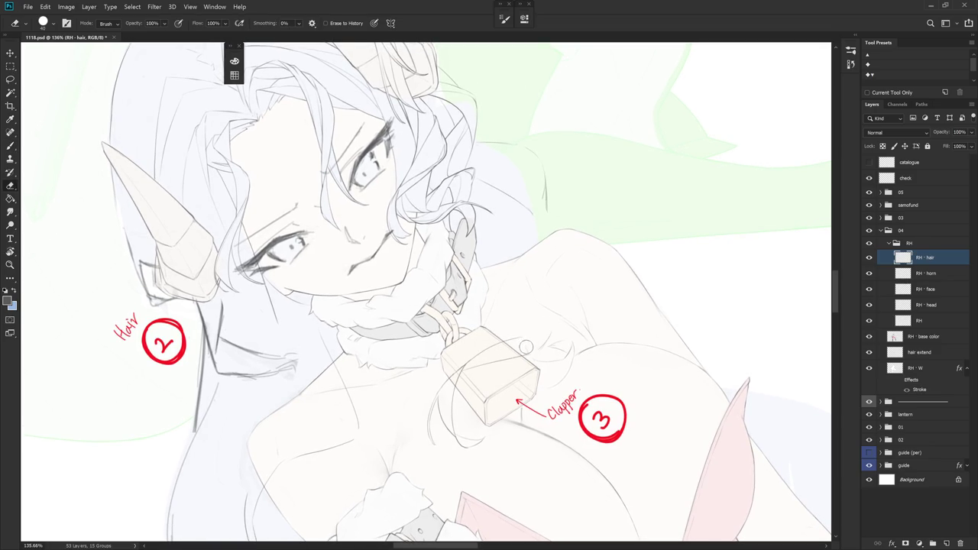
key("b")
key("r")
left_click_drag(537, 352, 539, 365)
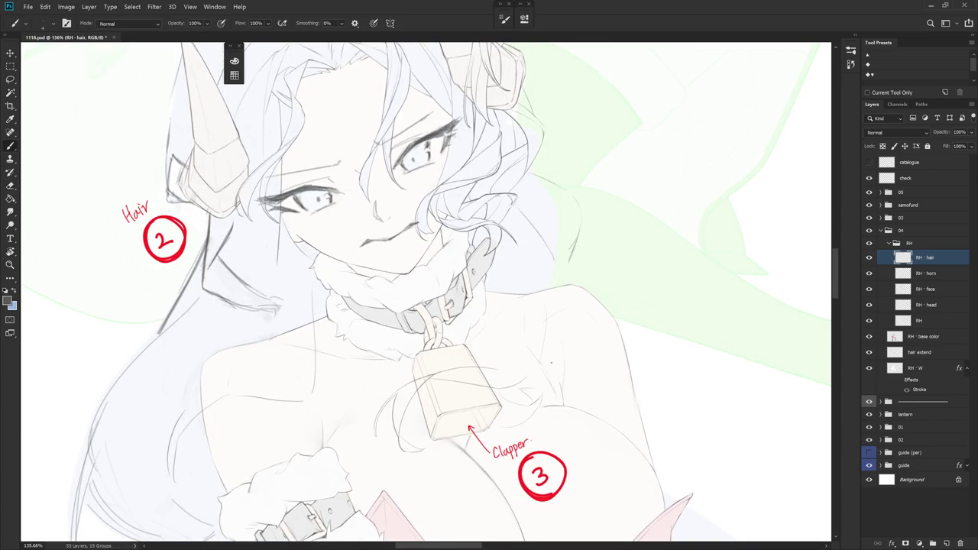
key("r")
mouse_move(556, 365)
left_mouse_down()
mouse_move(549, 321)
mouse_move(517, 381)
left_mouse_up()
key("ctrl+z")
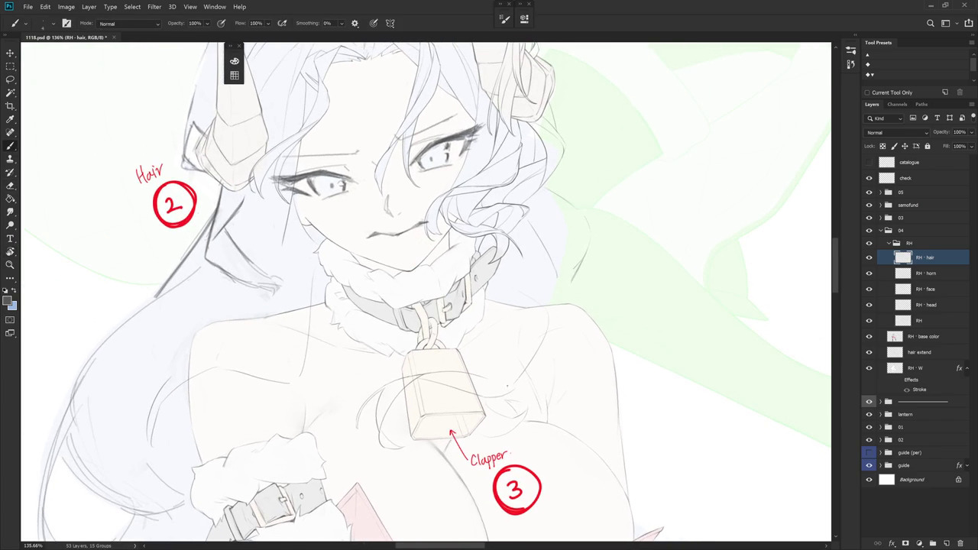
key("ctrl+z")
left_click_drag(554, 327, 519, 382)
key("ctrl+z")
key("ctrl+z")
left_click_drag(533, 311, 512, 390)
key("ctrl+z")
Draw a thin hair strand hanging beside the bell and zoom out
mouse_move(556, 410)
left_mouse_down()
mouse_move(570, 344)
mouse_move(594, 350)
mouse_move(401, 386)
mouse_move(510, 349)
mouse_move(457, 391)
mouse_move(543, 295)
left_mouse_up()
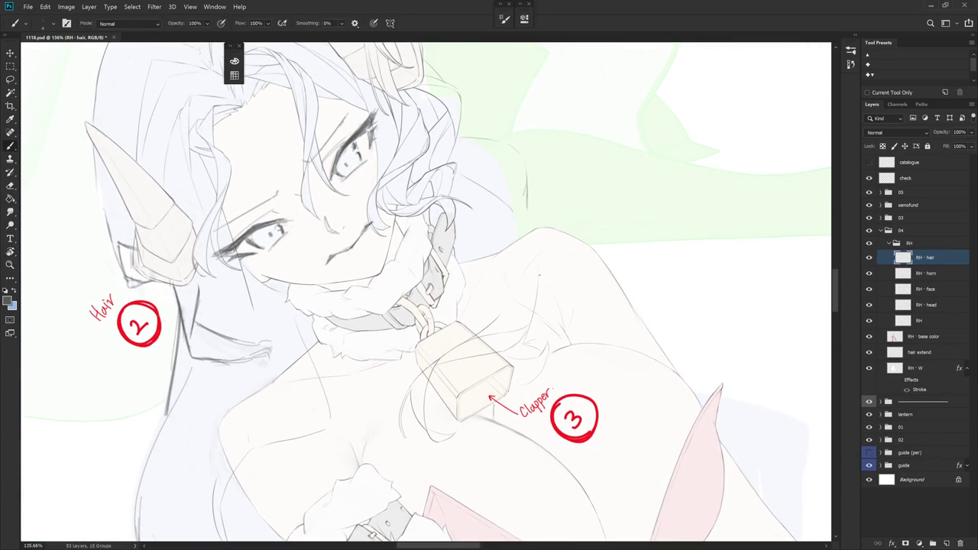
mouse_move(535, 276)
left_mouse_down()
mouse_move(531, 319)
mouse_move(517, 291)
left_mouse_up()
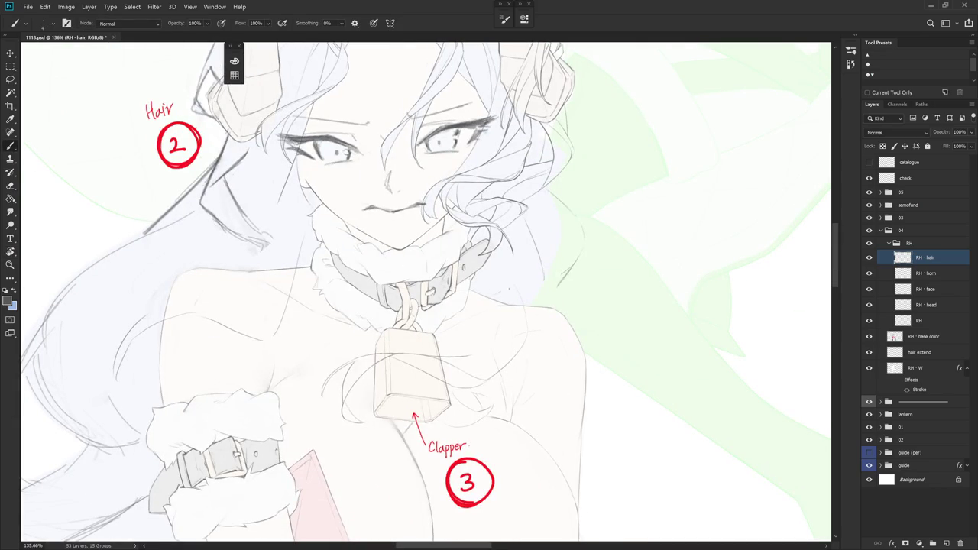
scroll(548, 294, "down", 5)
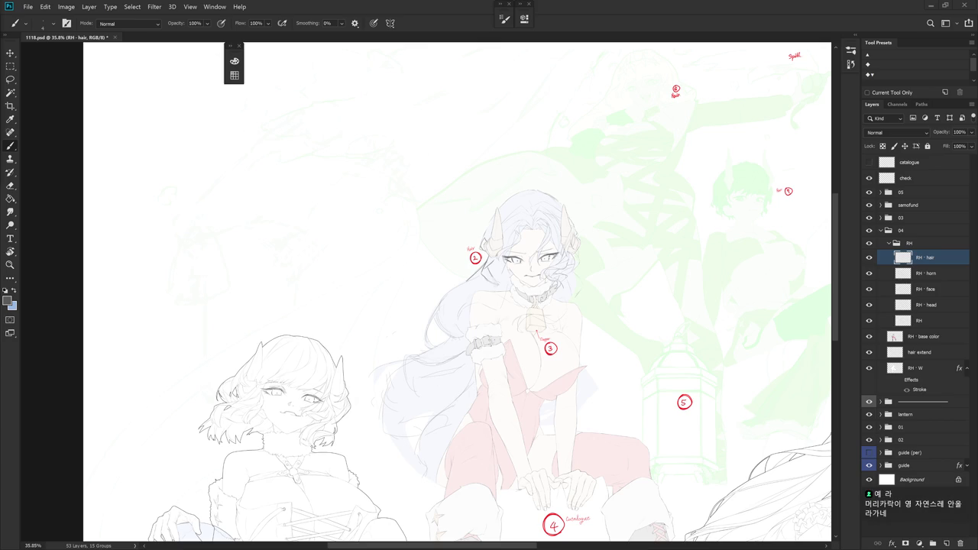
Lasso the faint hair strands around the bell
scroll(584, 327, "up", 3)
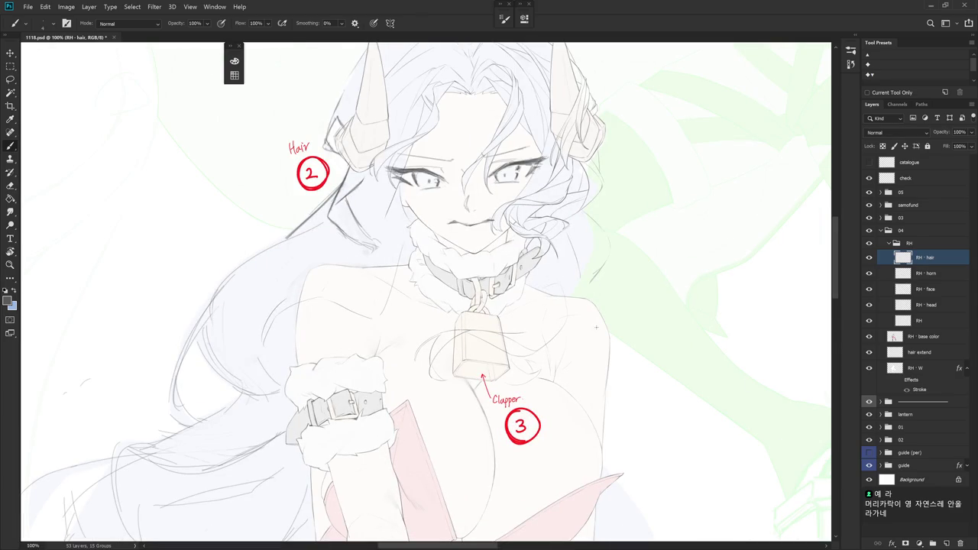
key("l")
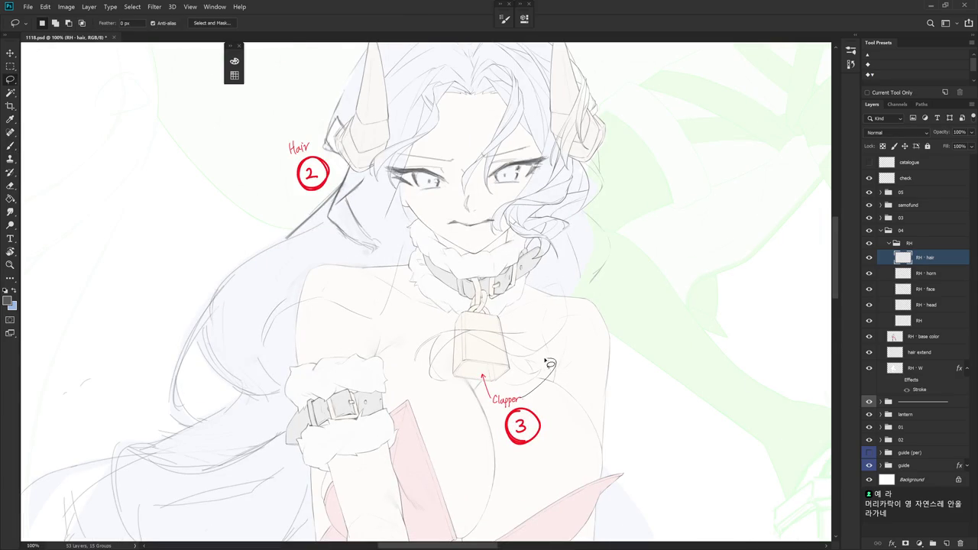
mouse_move(524, 380)
left_mouse_down()
mouse_move(473, 323)
mouse_move(455, 401)
left_mouse_up()
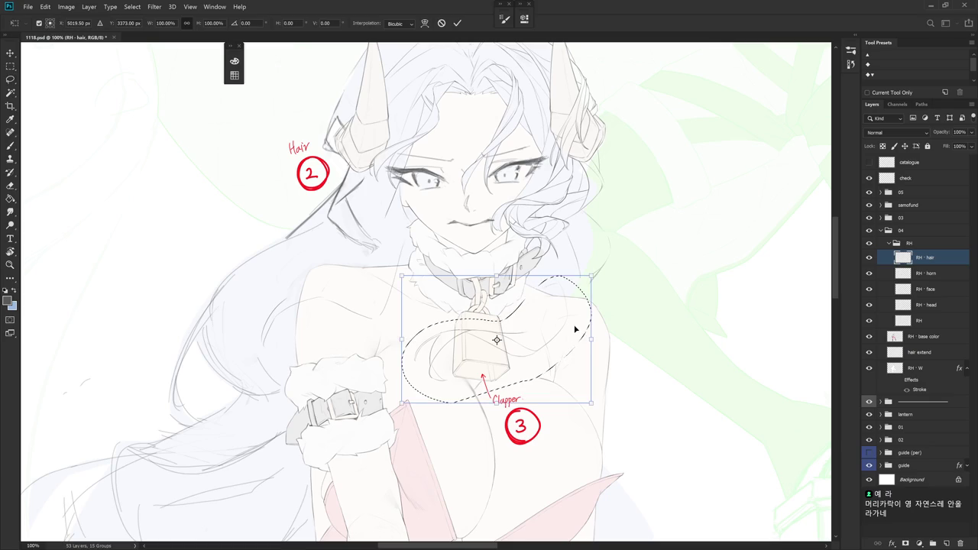
left_click(576, 312)
mouse_move(587, 301)
left_mouse_down()
mouse_move(579, 331)
mouse_move(527, 267)
left_mouse_up()
left_click(586, 330)
Rotate the strands to about -28° and move them lower across the chest
key("ctrl+t")
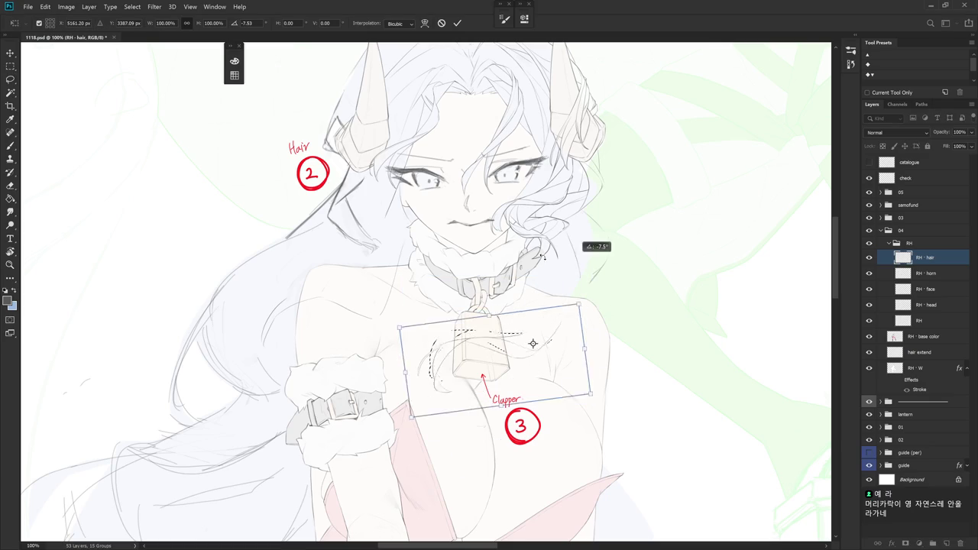
mouse_move(500, 341)
left_mouse_down()
mouse_move(540, 328)
mouse_move(557, 309)
left_mouse_up()
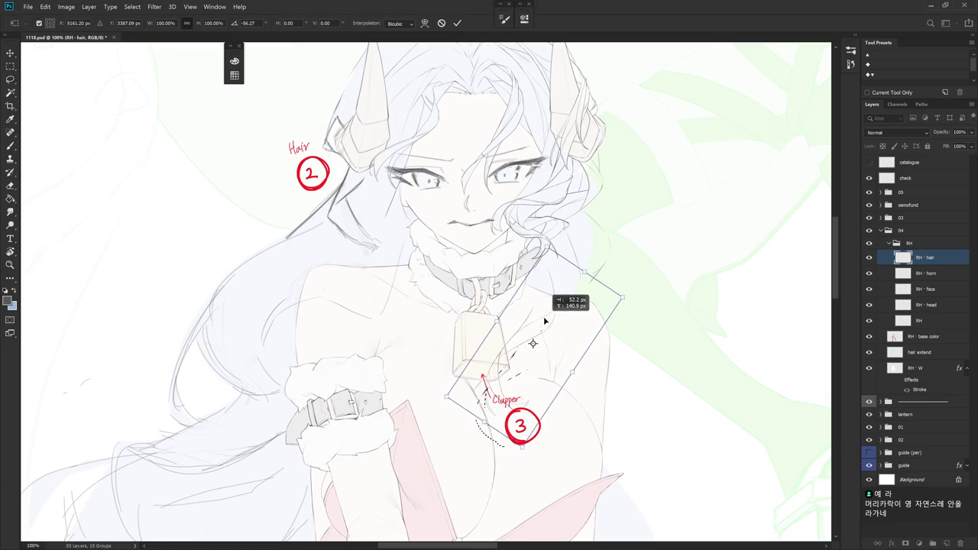
mouse_move(629, 320)
left_mouse_down()
mouse_move(640, 309)
mouse_move(638, 317)
left_mouse_up()
mouse_move(550, 339)
left_mouse_down()
mouse_move(526, 329)
mouse_move(579, 315)
left_mouse_up()
left_click_drag(638, 312, 618, 323)
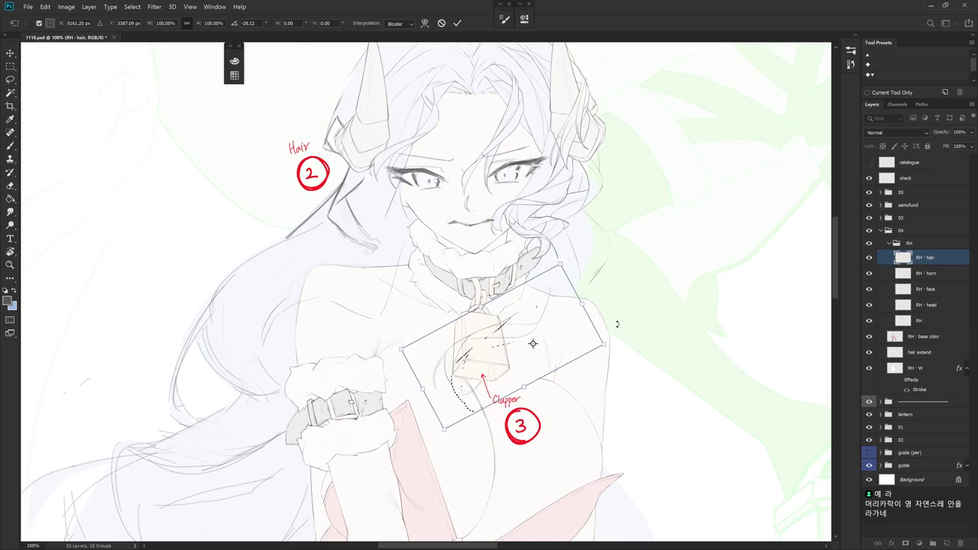
left_click_drag(559, 350, 563, 353)
key("Return")
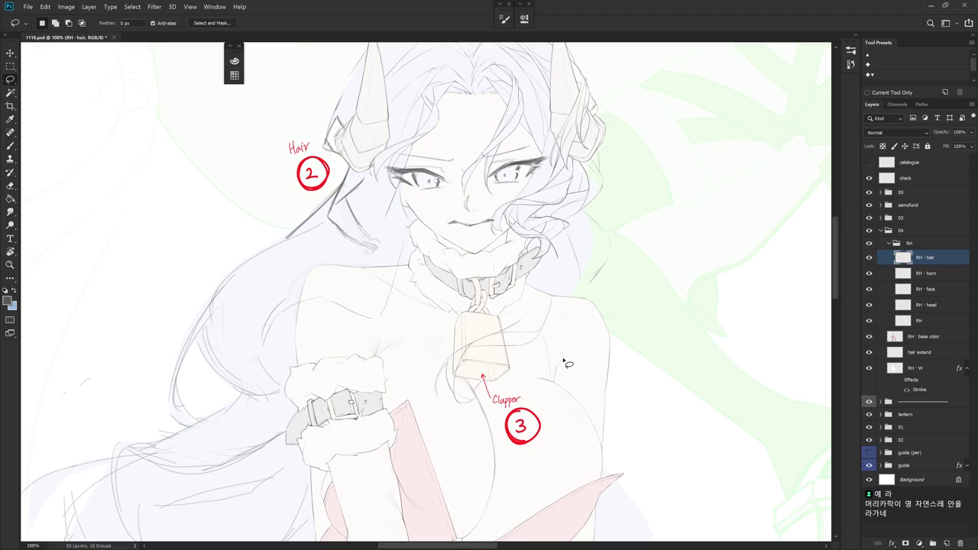
Alternate between the eraser and brush tools, ending on the brush for painting
key("e")
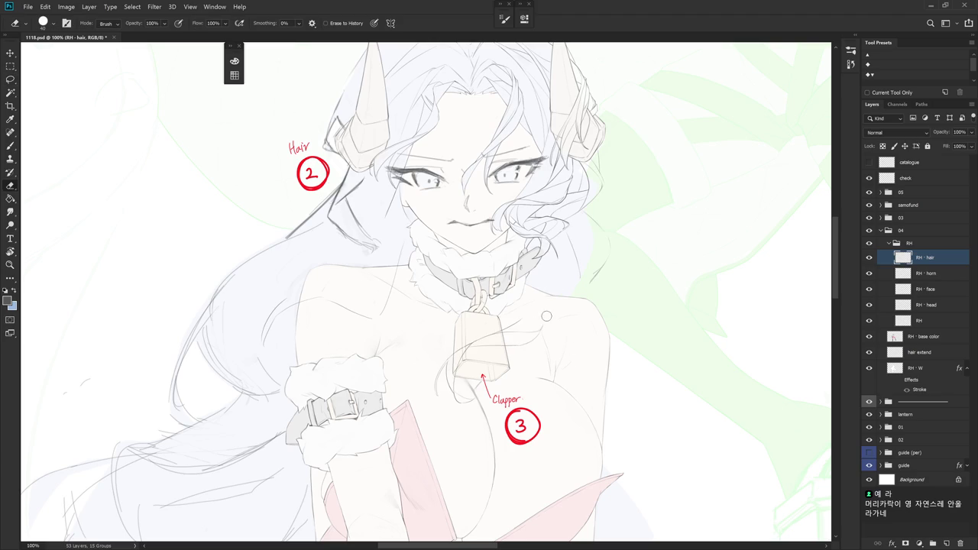
key("b")
key("e")
key("b")
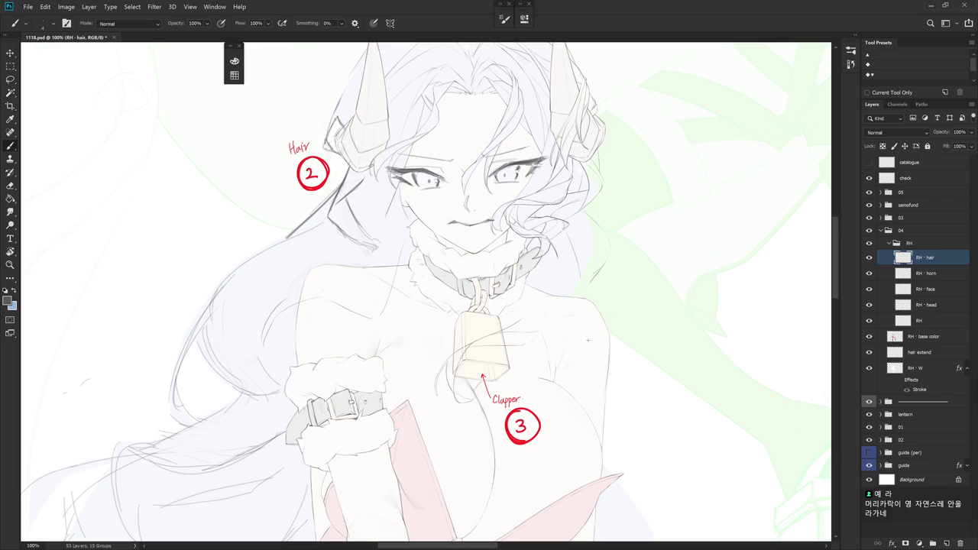
key("e")
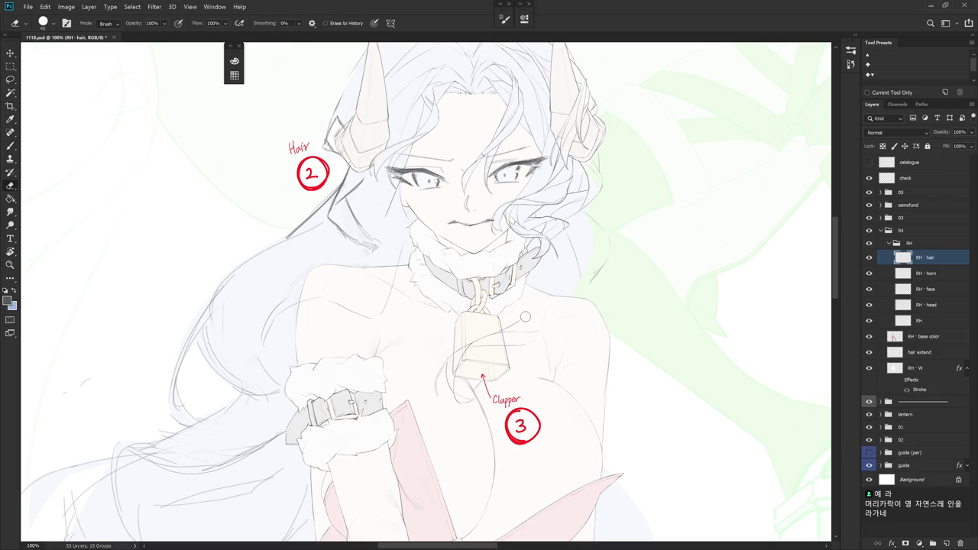
key("b")
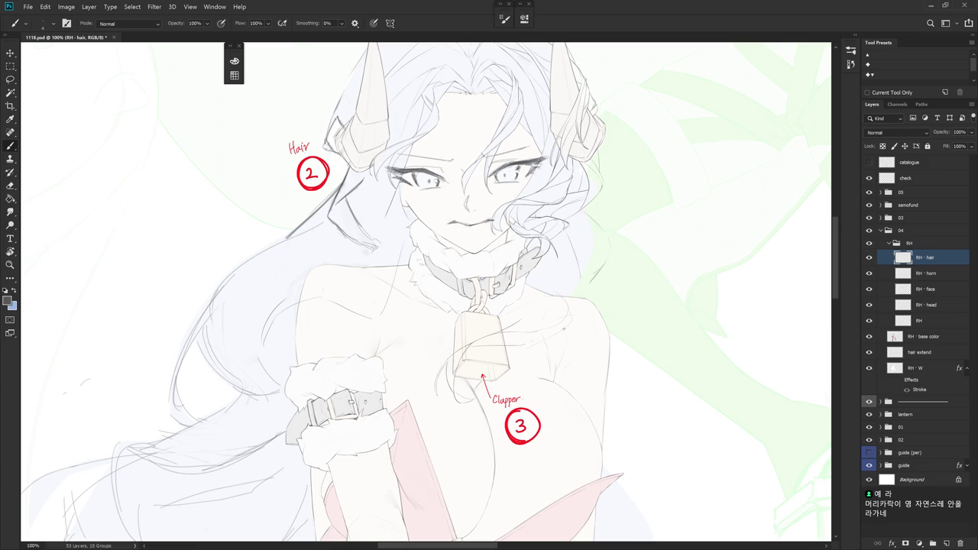
Zoom in on the bell and brush faint hair strands over the right shoulder, redrawing an undone one
scroll(501, 371, "up", 2)
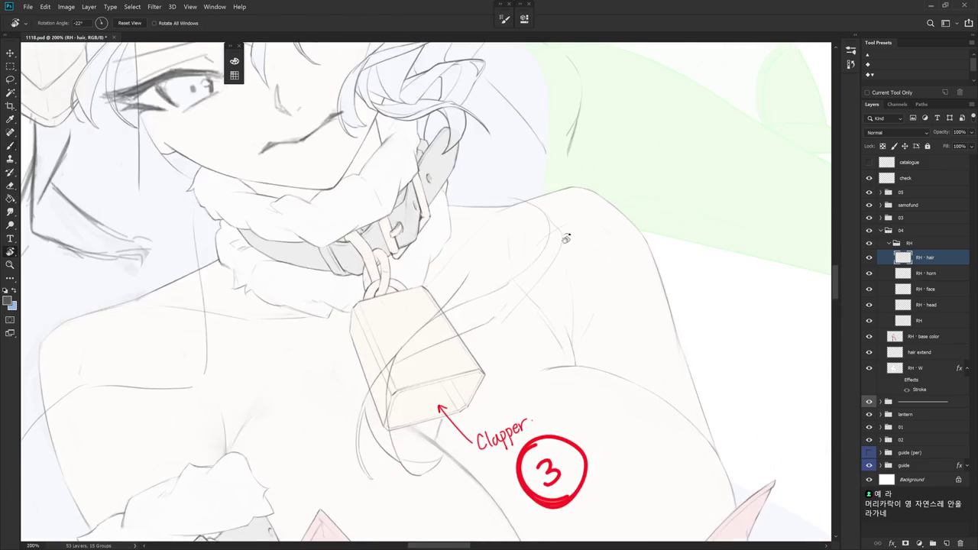
left_click_drag(563, 268, 502, 314)
key("ctrl+z")
key("ctrl+z")
mouse_move(579, 254)
left_mouse_down()
mouse_move(564, 277)
mouse_move(508, 313)
left_mouse_up()
left_click_drag(553, 282, 511, 312)
key("e")
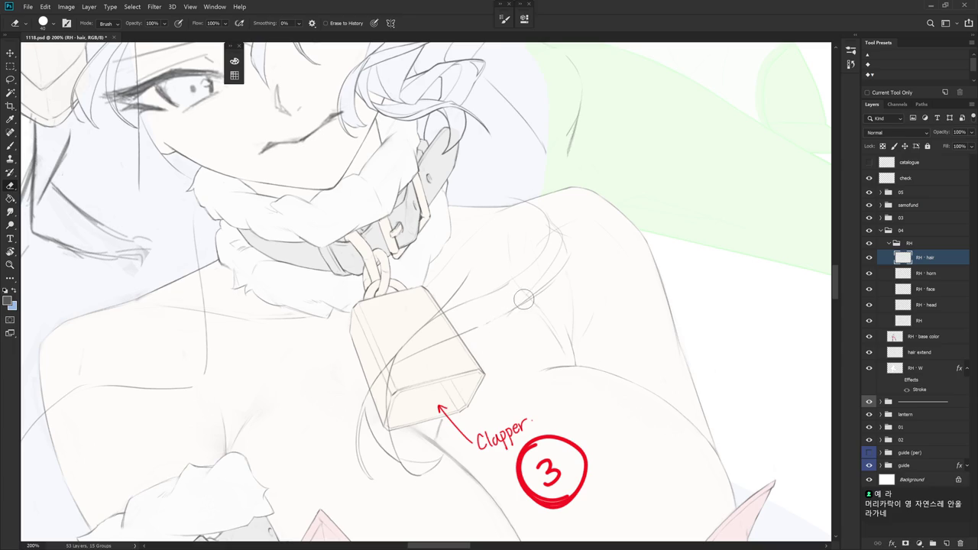
scroll(577, 327, "down", 2)
key("b")
scroll(502, 404, "down", 1)
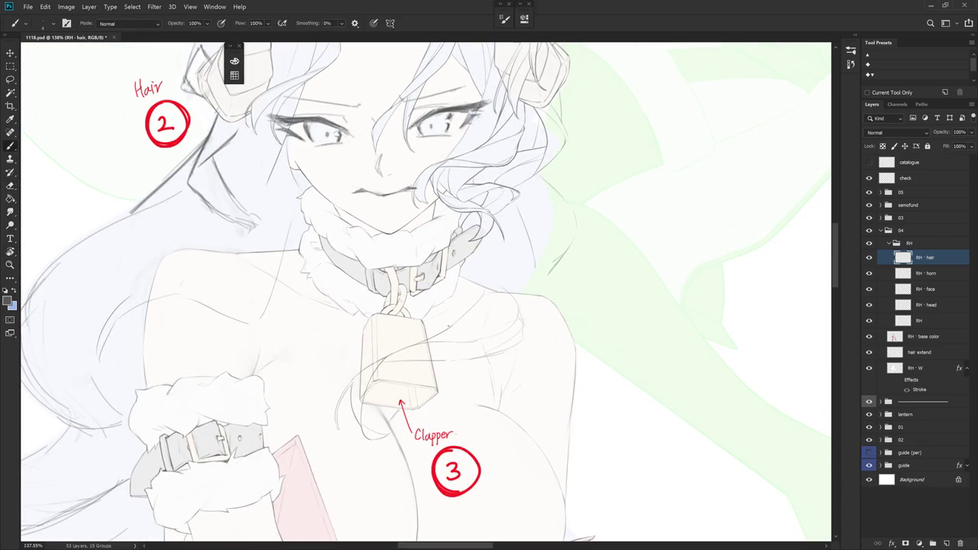
Draw a short strand beside the bell, then tilt the view and try a chest strand, undone
left_click_drag(460, 320, 480, 300)
left_click_drag(564, 309, 529, 228)
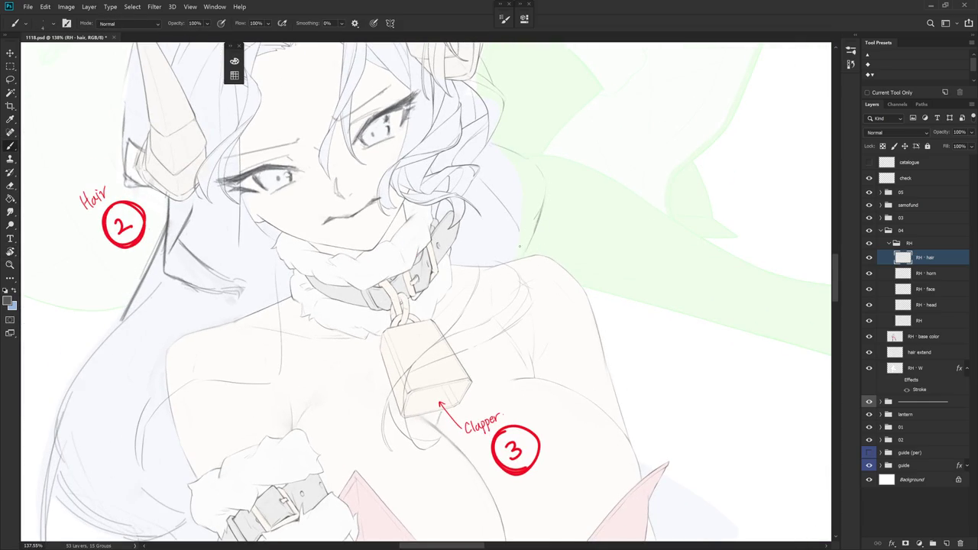
left_click_drag(514, 227, 481, 288)
scroll(547, 273, "up", 2)
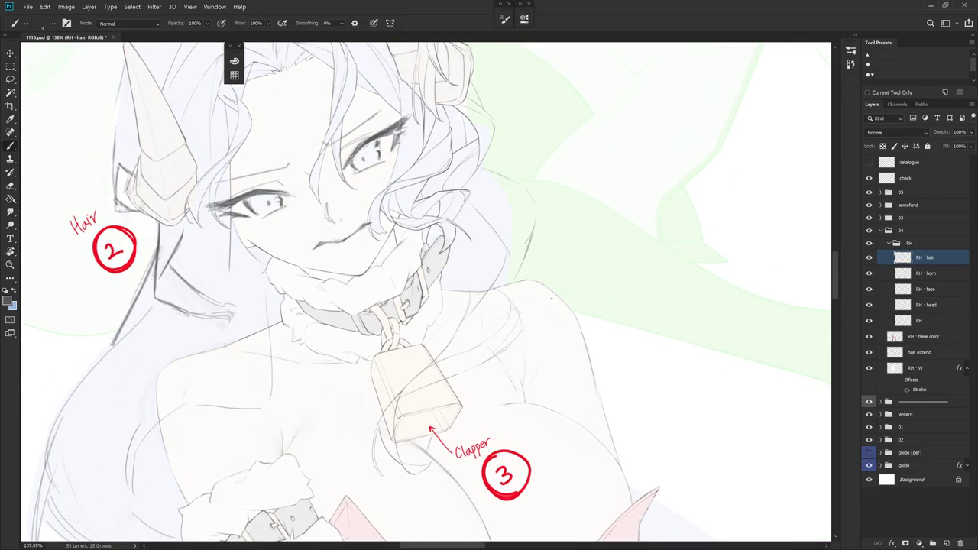
key("ctrl+z")
Reset the canvas rotation to upright and pan to recentre the chest
left_click_drag(559, 348, 533, 493)
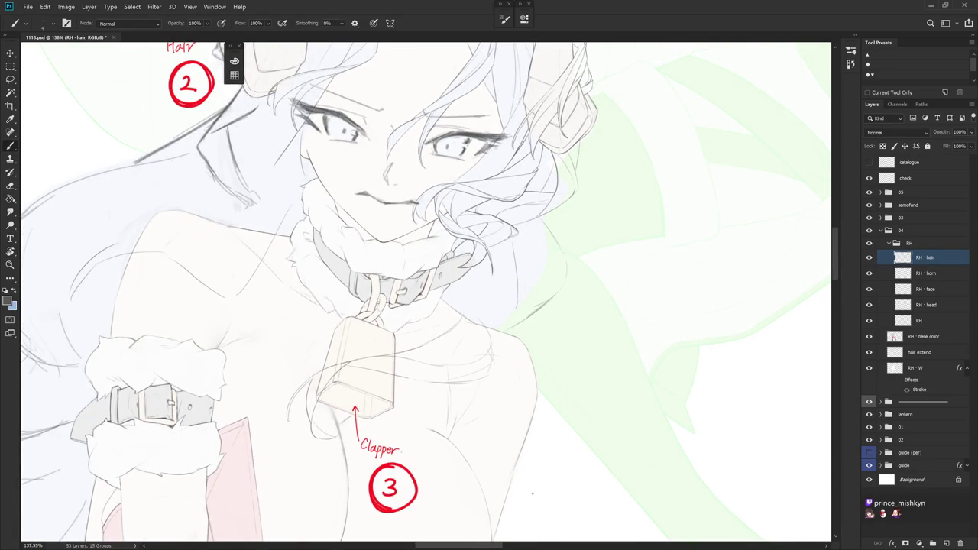
key("Escape")
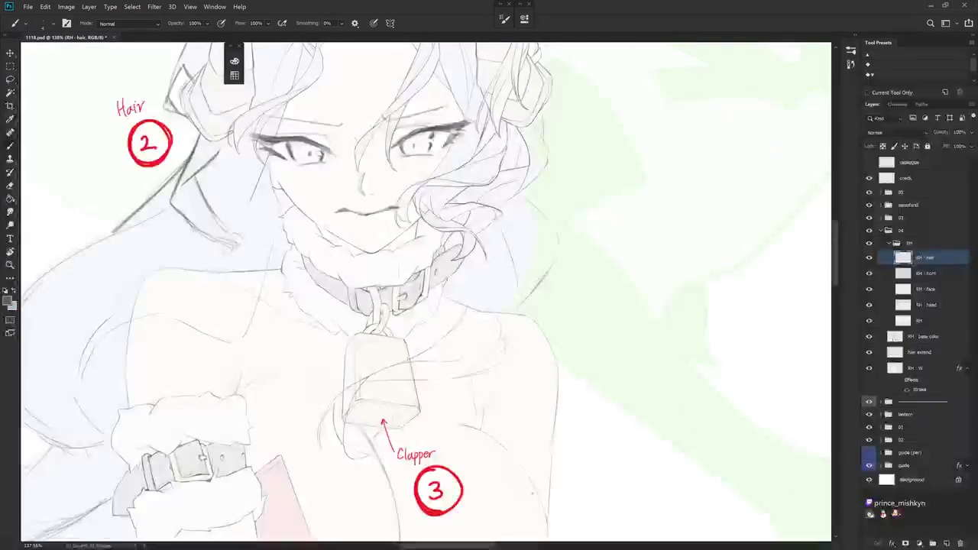
left_click_drag(483, 416, 500, 395)
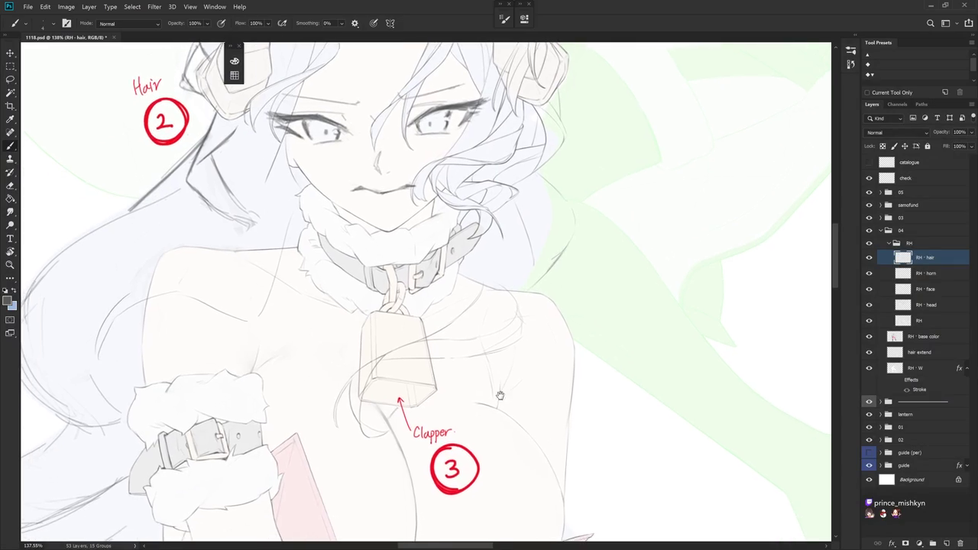
left_click_drag(510, 266, 528, 288)
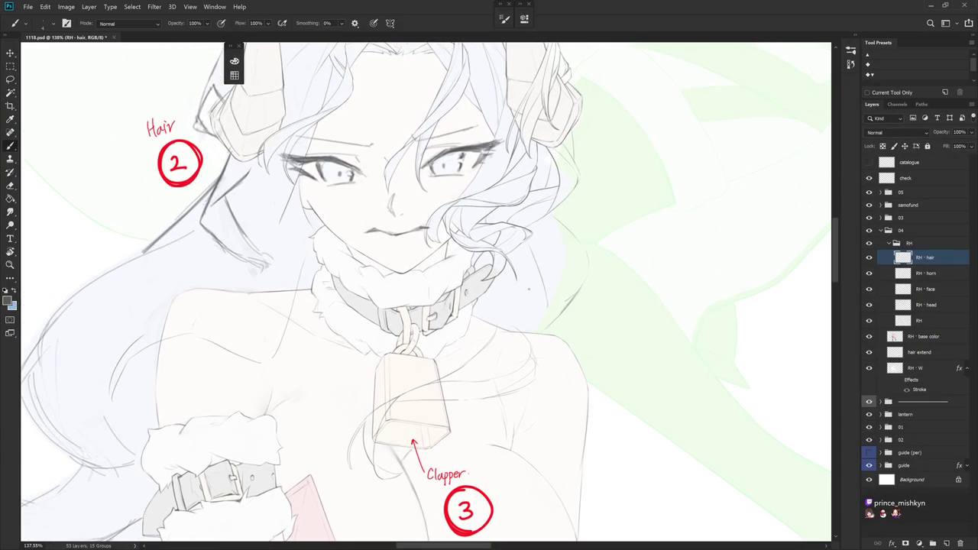
Erase a vertical stroke area near the bell, then switch back to the brush
key("e")
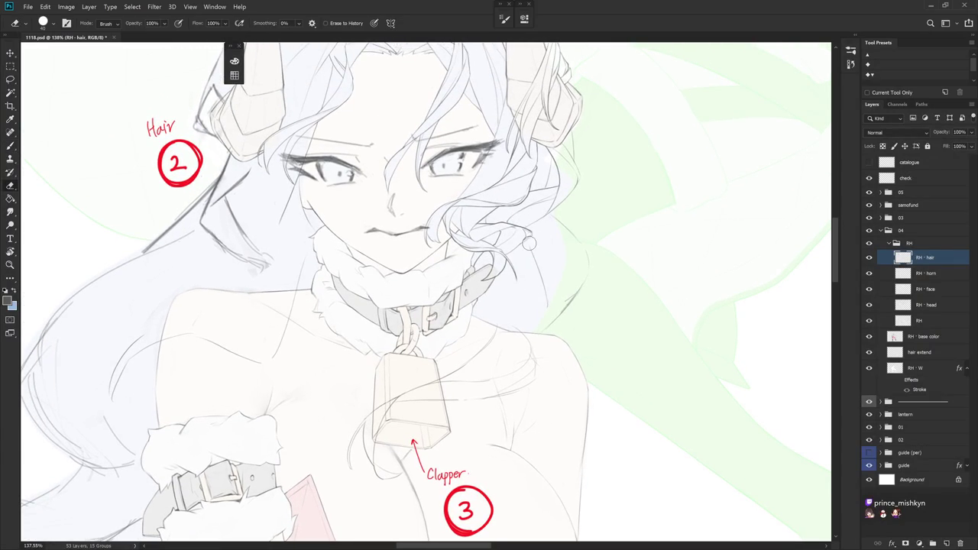
left_click_drag(579, 345, 560, 191)
key("b")
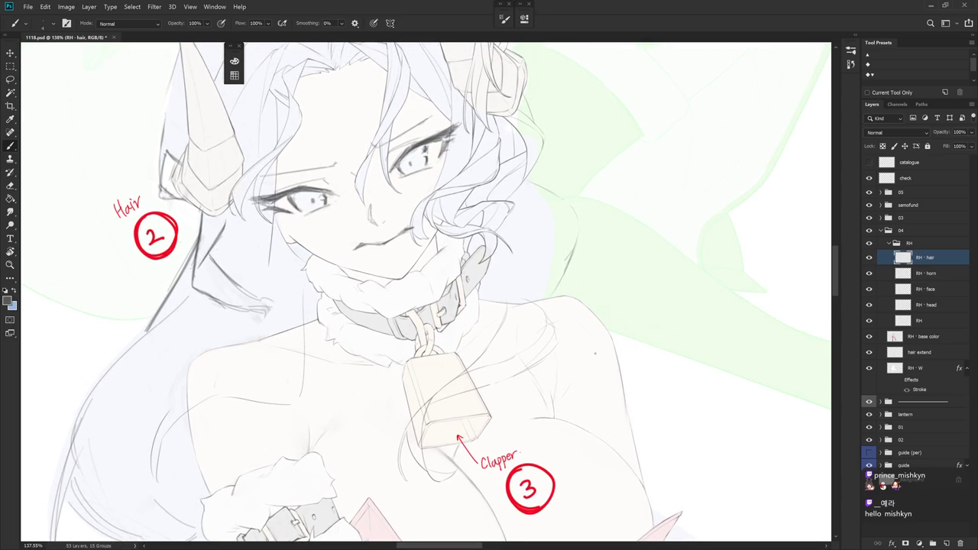
key("e")
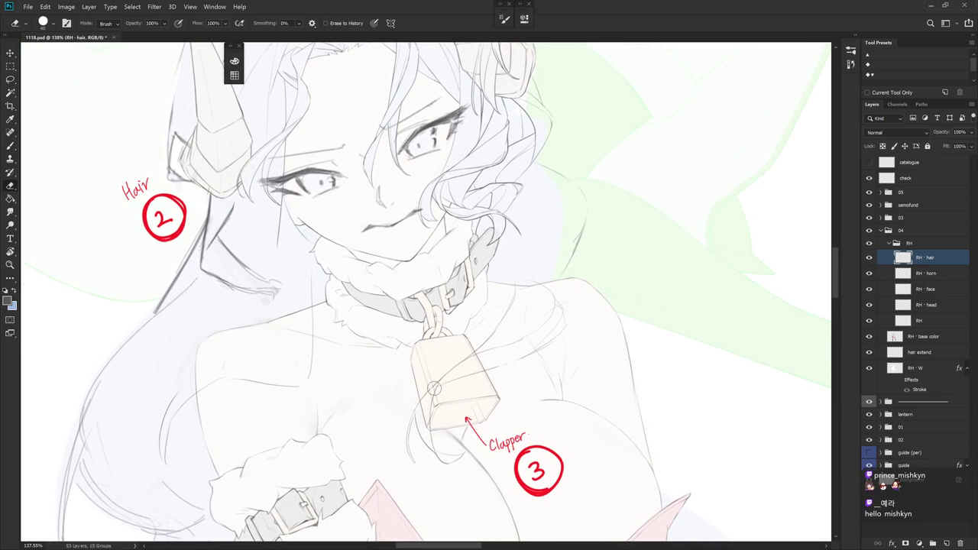
key("b")
key("alt")
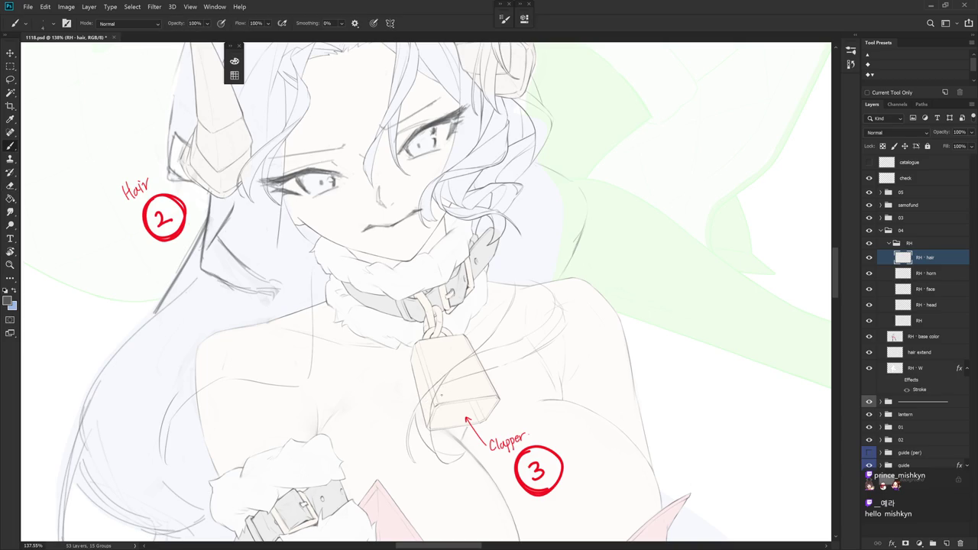
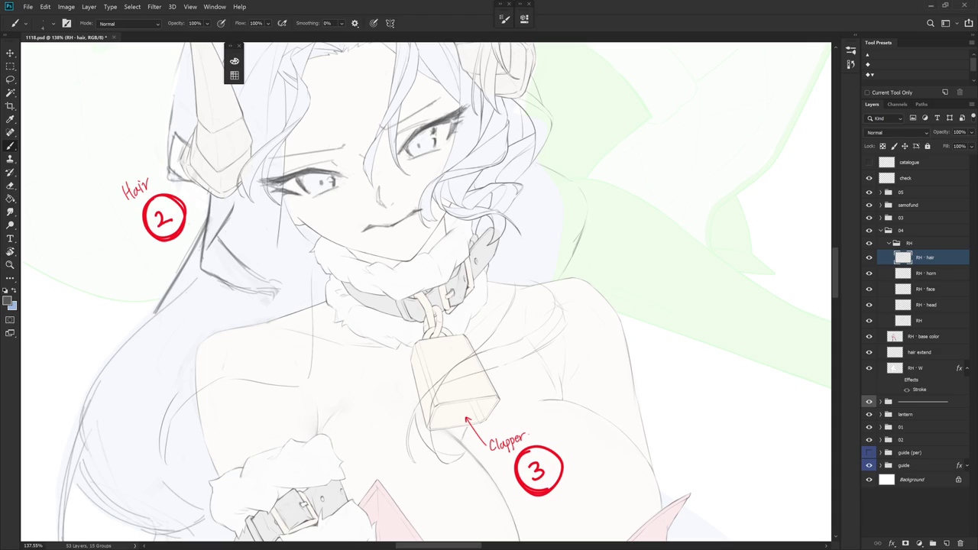
Undo the stray short stroke near the right shoulder on a tilted view
mouse_move(585, 358)
left_mouse_down()
mouse_move(564, 312)
mouse_move(556, 348)
left_mouse_up()
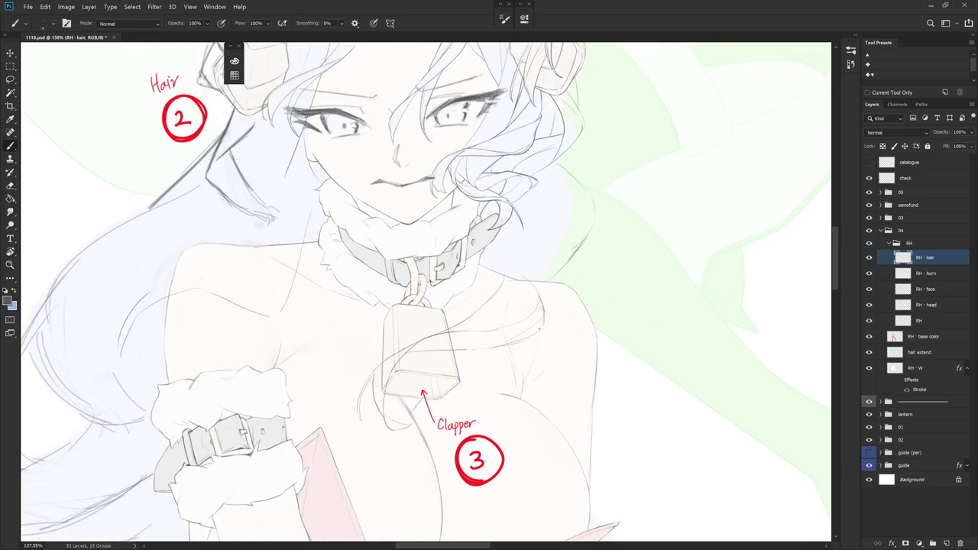
key("r")
mouse_move(567, 355)
left_mouse_down()
mouse_move(532, 237)
mouse_move(532, 292)
left_mouse_up()
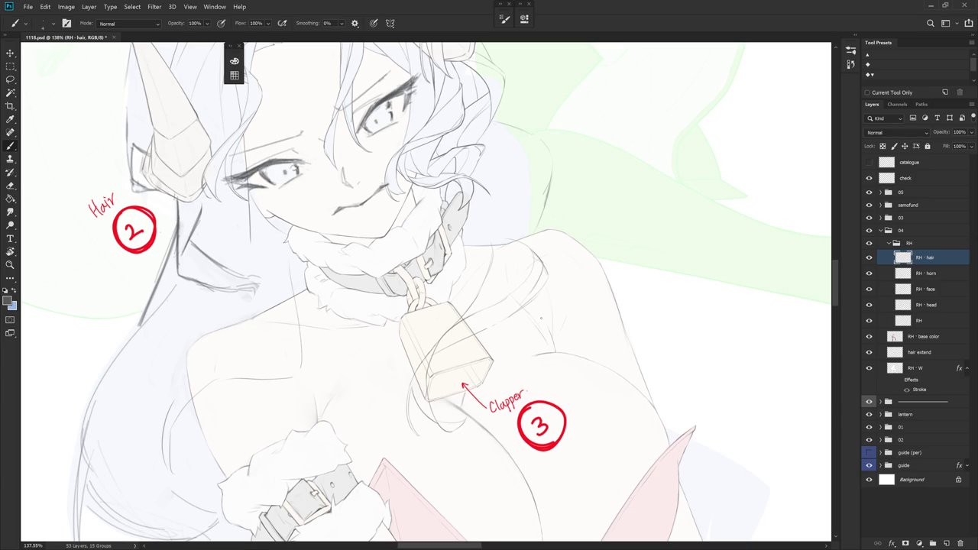
key("ctrl+z")
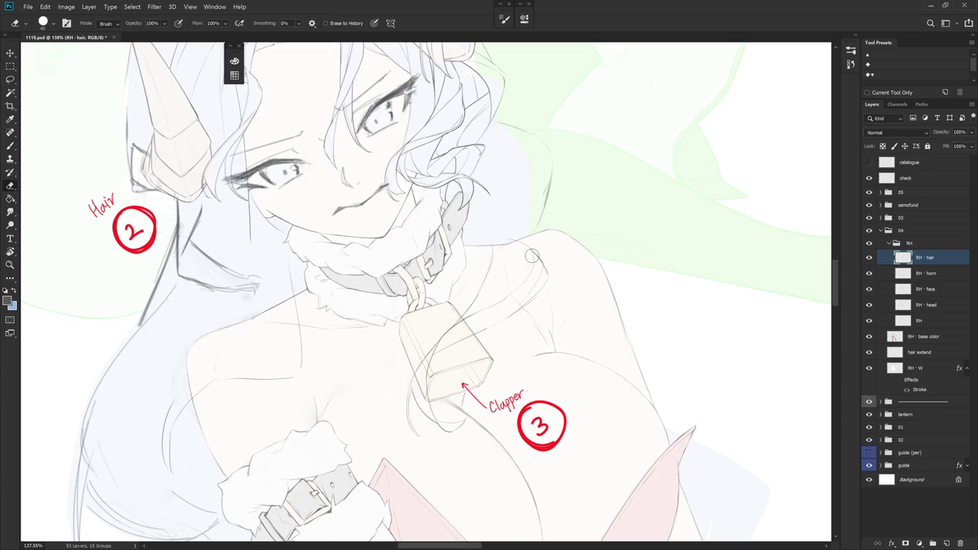
Add a small brush stroke near the chest, then restore the upright view and zoom
key("b")
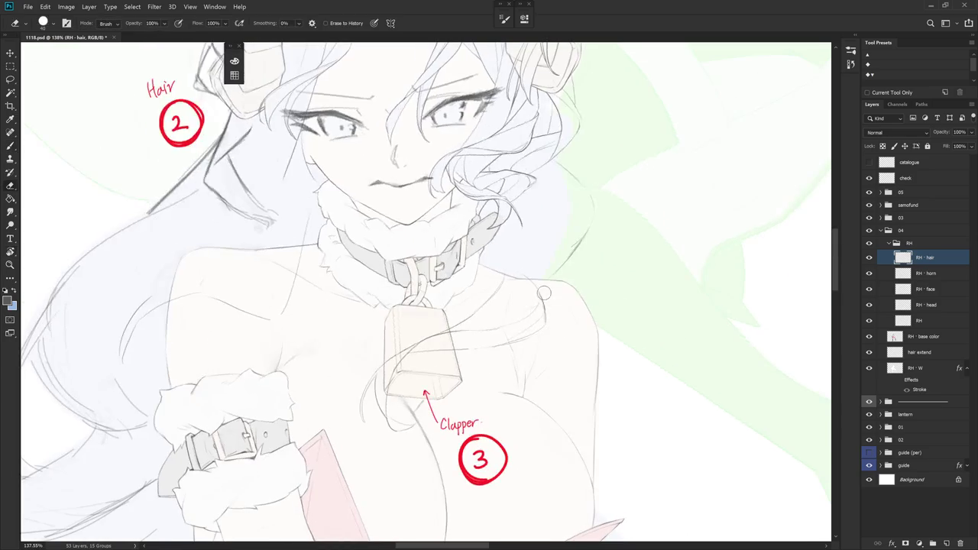
left_click_drag(538, 288, 535, 365)
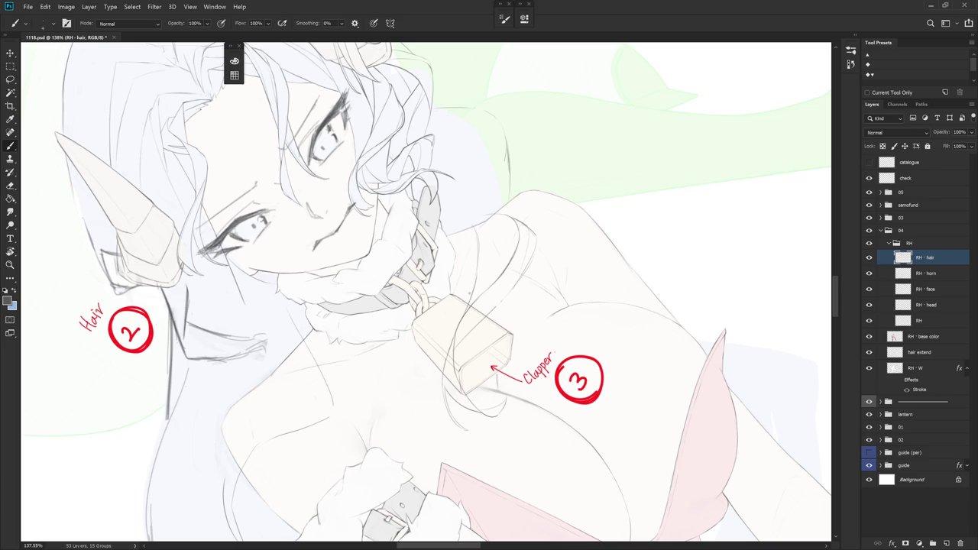
mouse_move(510, 269)
left_mouse_down()
mouse_move(546, 364)
mouse_move(569, 337)
left_mouse_up()
scroll(604, 378, "down", 5)
scroll(543, 347, "up", 4)
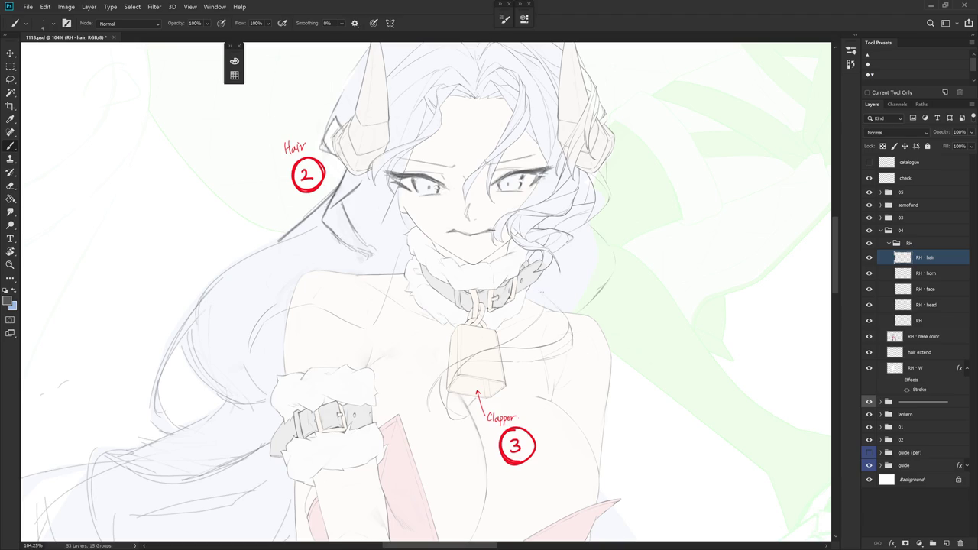
Draw a short hair line beside the collar and extend the hair's right edge downward
left_click_drag(581, 381, 570, 278)
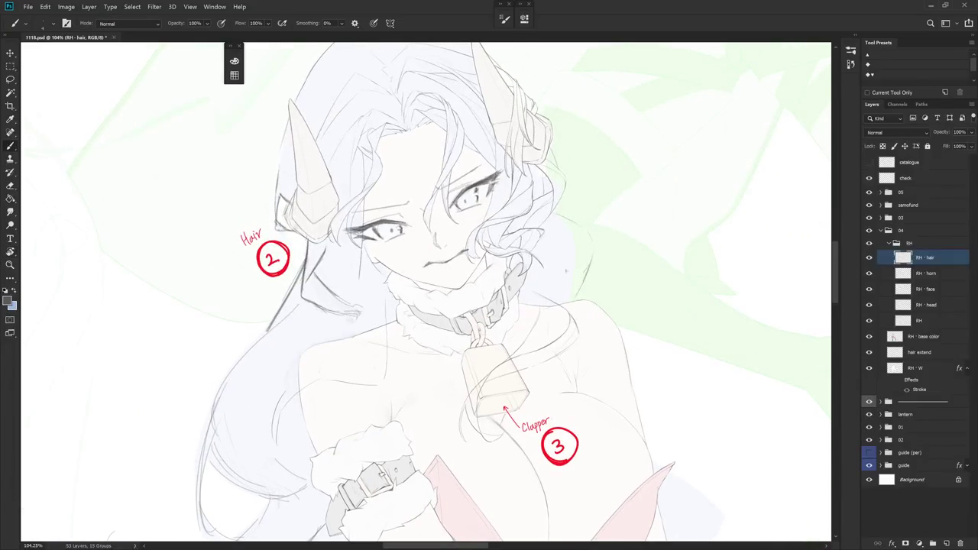
key("e")
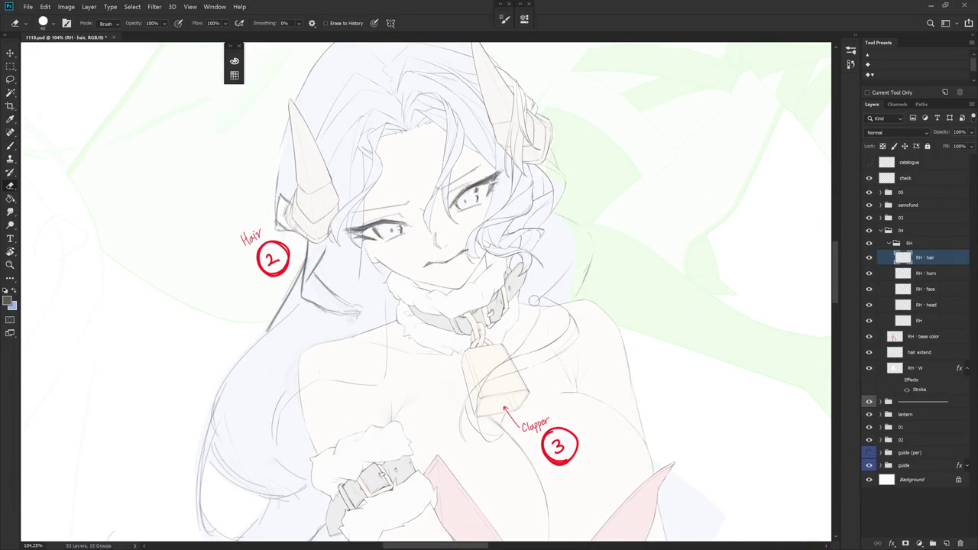
key("b")
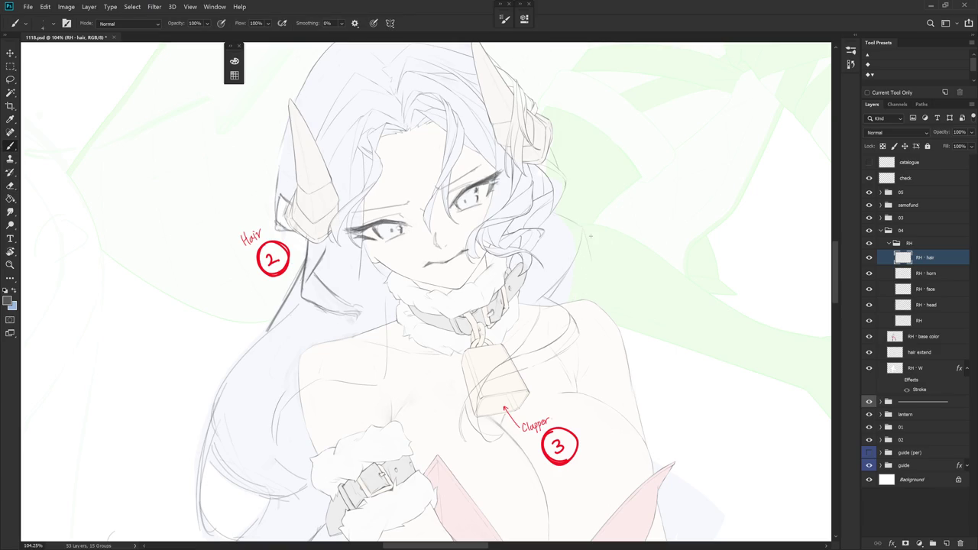
left_click_drag(585, 235, 588, 254)
left_click_drag(595, 263, 596, 302)
Add a small hair mark near the shoulder, then re-tilt the canvas for more strokes
key("e")
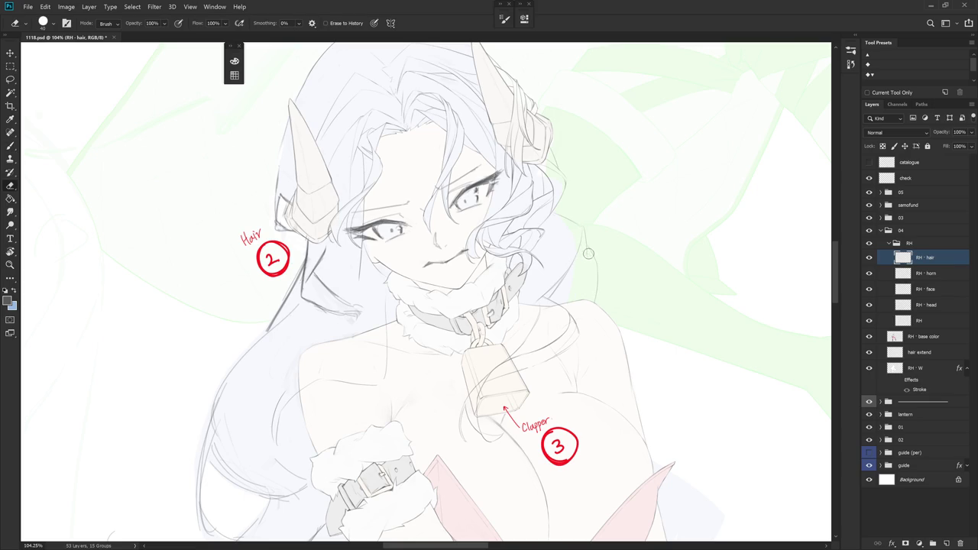
key("b")
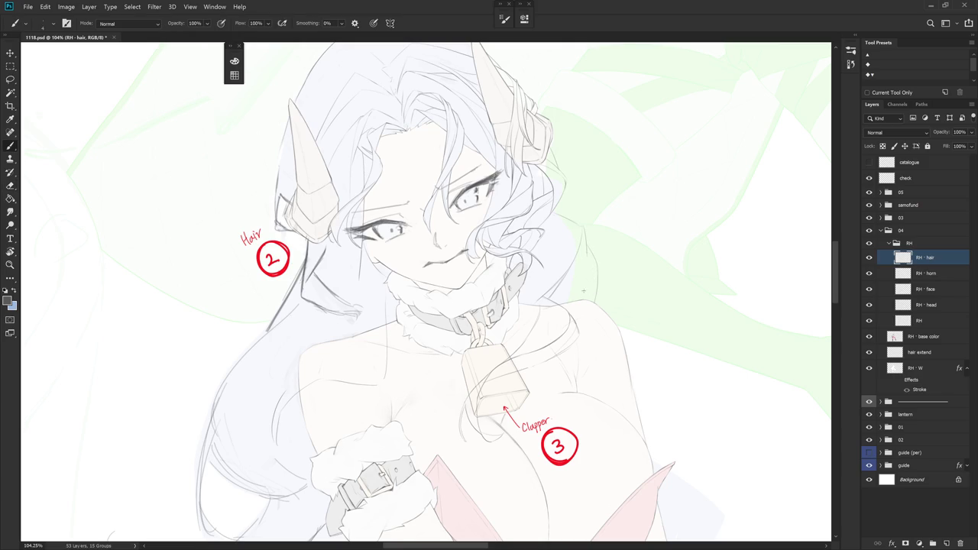
left_click_drag(587, 287, 573, 302)
key("e")
key("b")
left_click_drag(594, 310, 587, 250)
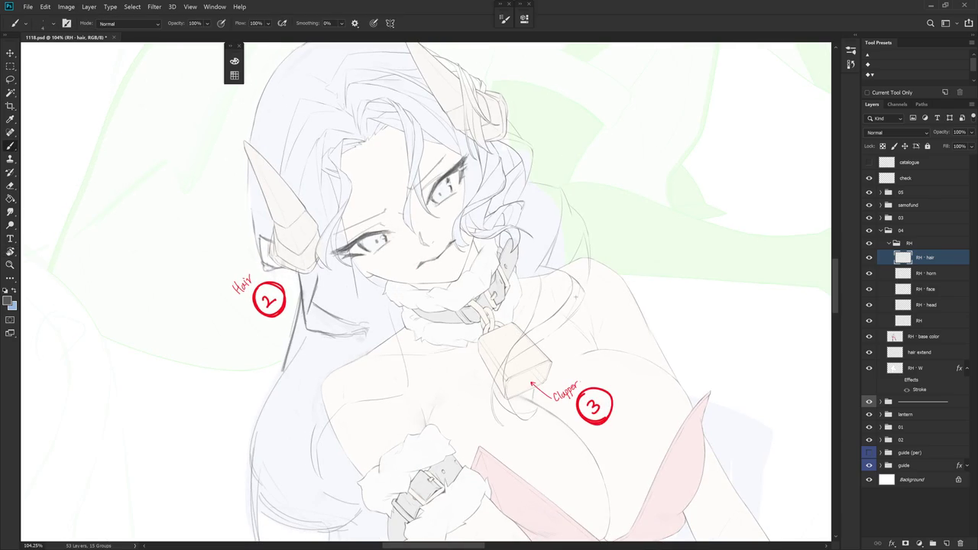
left_click_drag(605, 257, 597, 304)
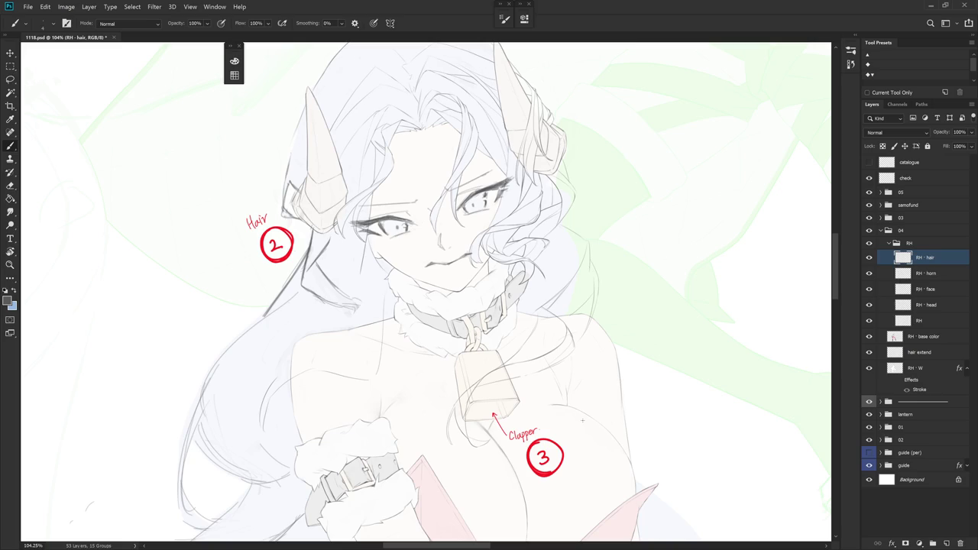
key("e")
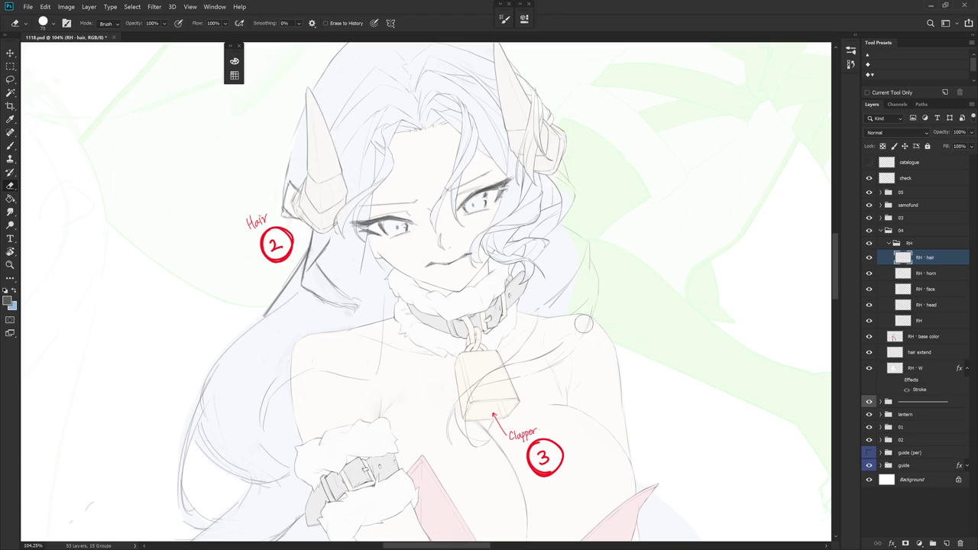
key("b")
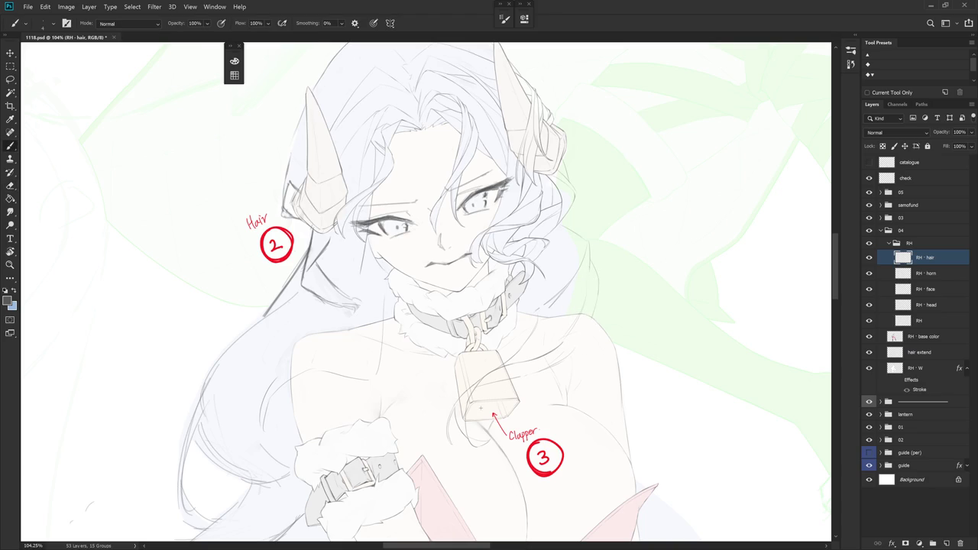
left_click_drag(481, 409, 596, 389)
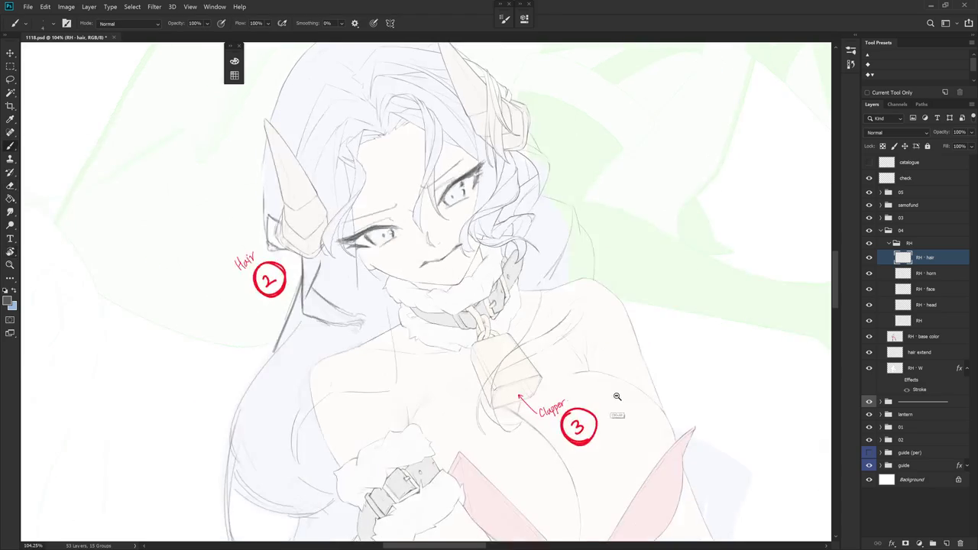
scroll(596, 388, "down", 5)
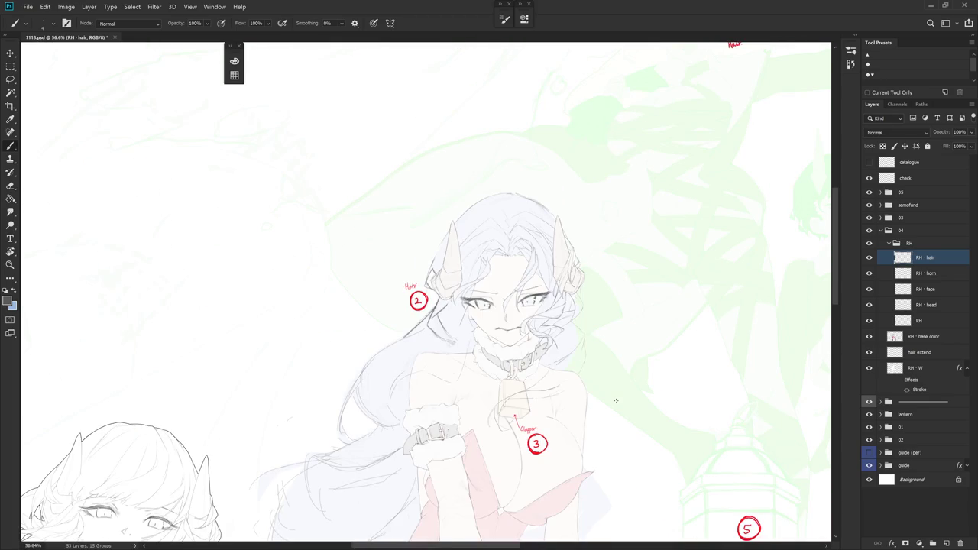
Draw several long curved strands falling over the right shoulder, undoing one misdrawn stroke
scroll(532, 402, "up", 8)
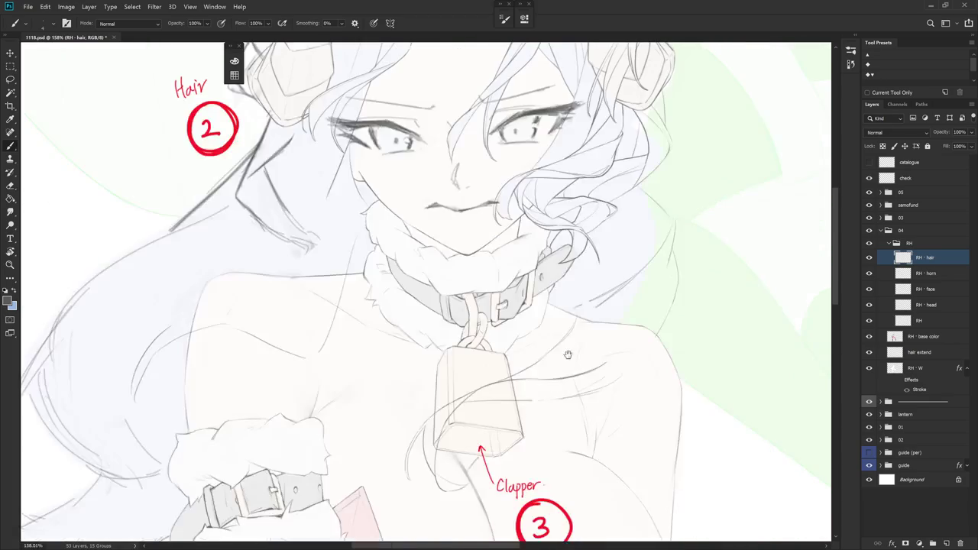
key("e")
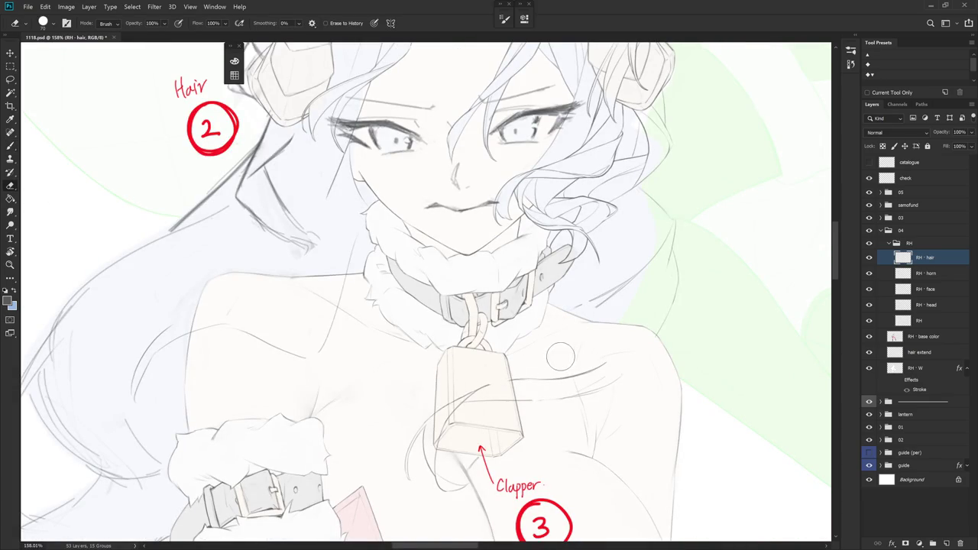
key("b")
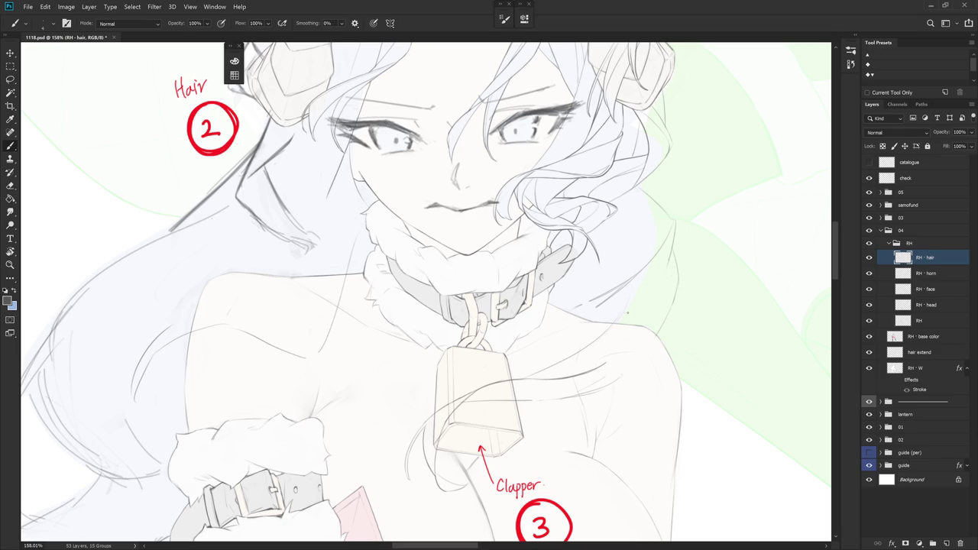
left_click_drag(629, 311, 626, 249)
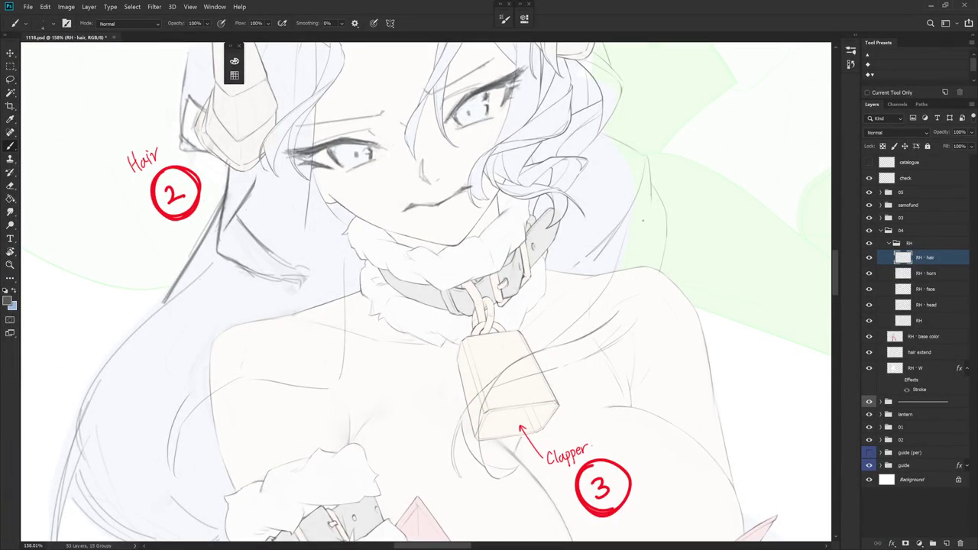
mouse_move(651, 191)
left_mouse_down()
mouse_move(627, 299)
mouse_move(607, 323)
left_mouse_up()
left_click_drag(664, 258, 633, 323)
left_click_drag(663, 234, 635, 326)
left_click_drag(676, 250, 625, 331)
key("ctrl+z")
key("Escape")
scroll(640, 463, "down", 5)
scroll(525, 453, "down", 2)
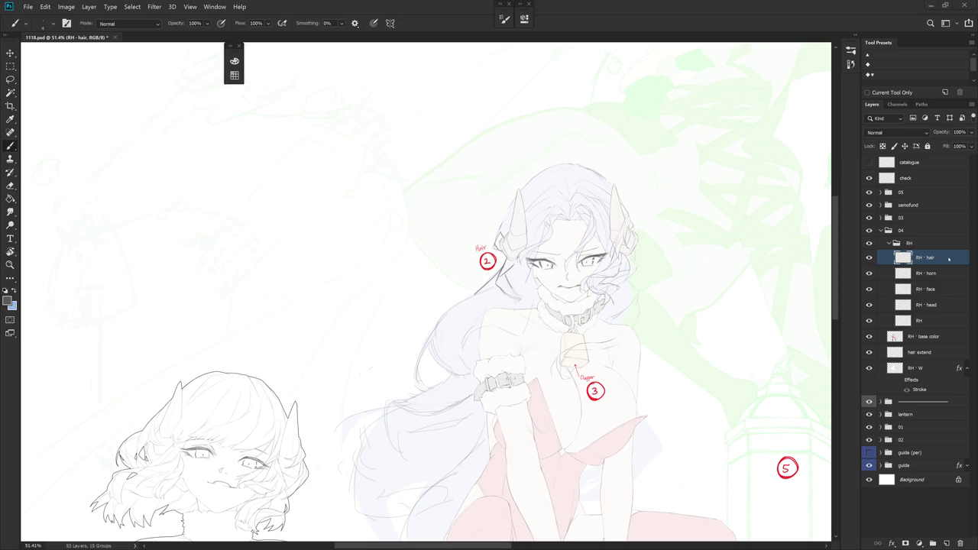
scroll(618, 323, "up", 3)
left_click_drag(619, 324, 647, 384)
key("shift+b")
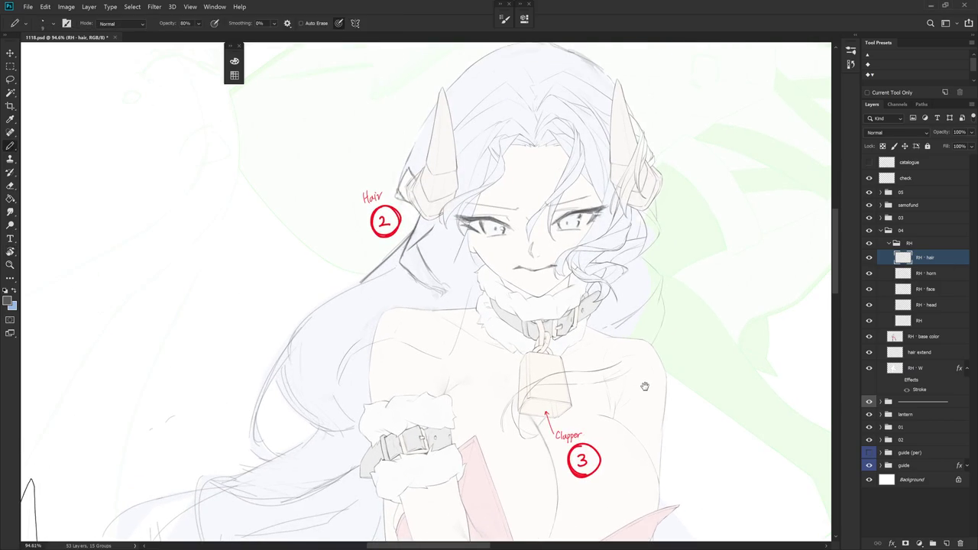
scroll(647, 384, "up", 2)
scroll(635, 363, "up", 2)
key("e")
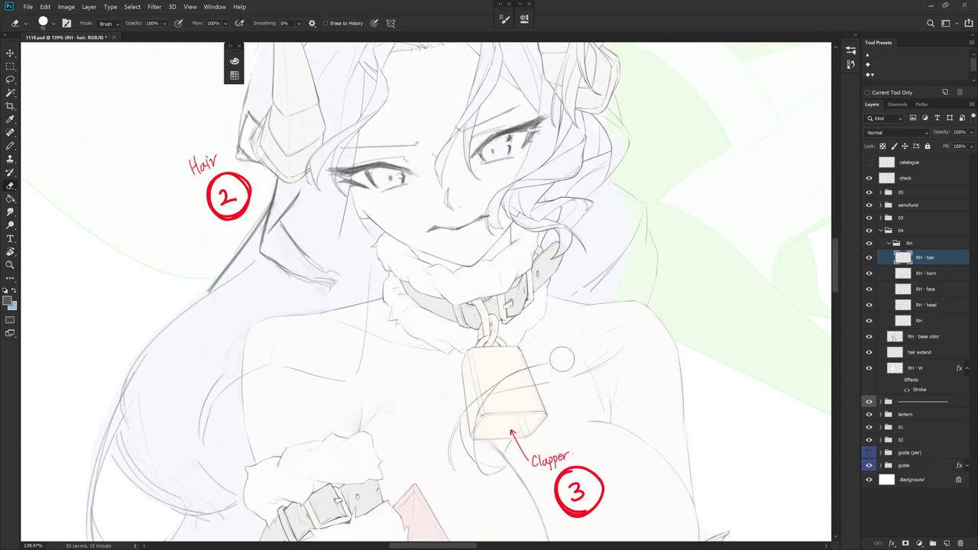
key("b")
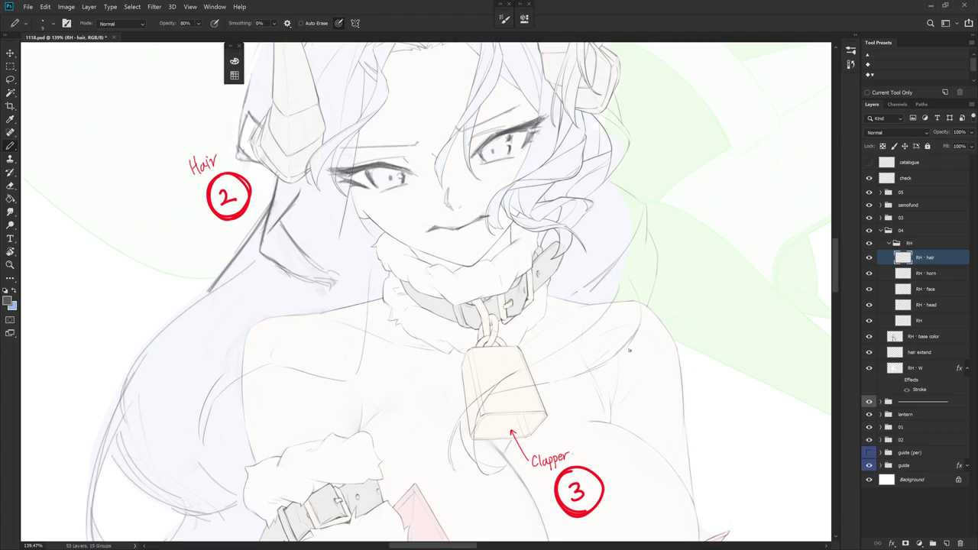
key("shift+b")
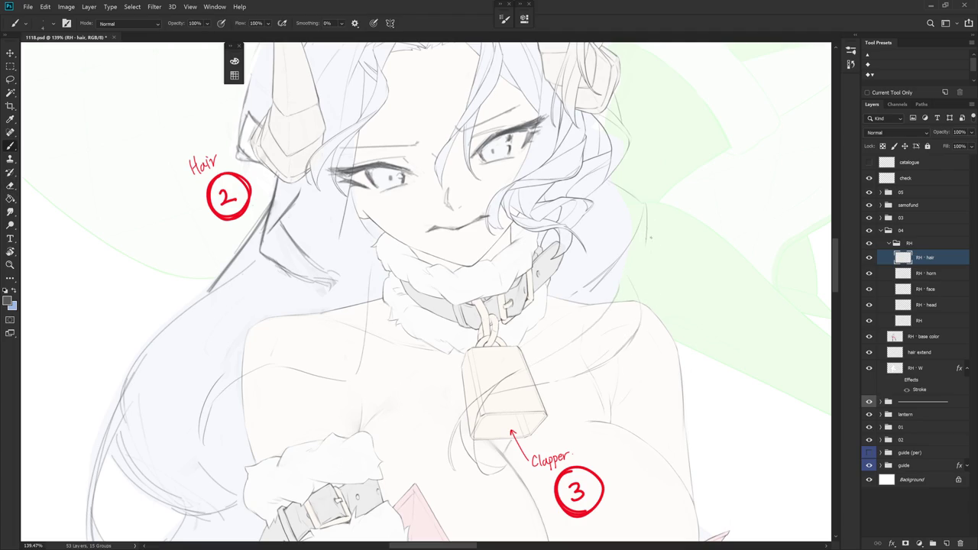
mouse_move(649, 281)
left_mouse_down()
mouse_move(656, 305)
mouse_move(648, 277)
left_mouse_up()
key("ctrl+z")
left_click_drag(604, 294, 597, 354)
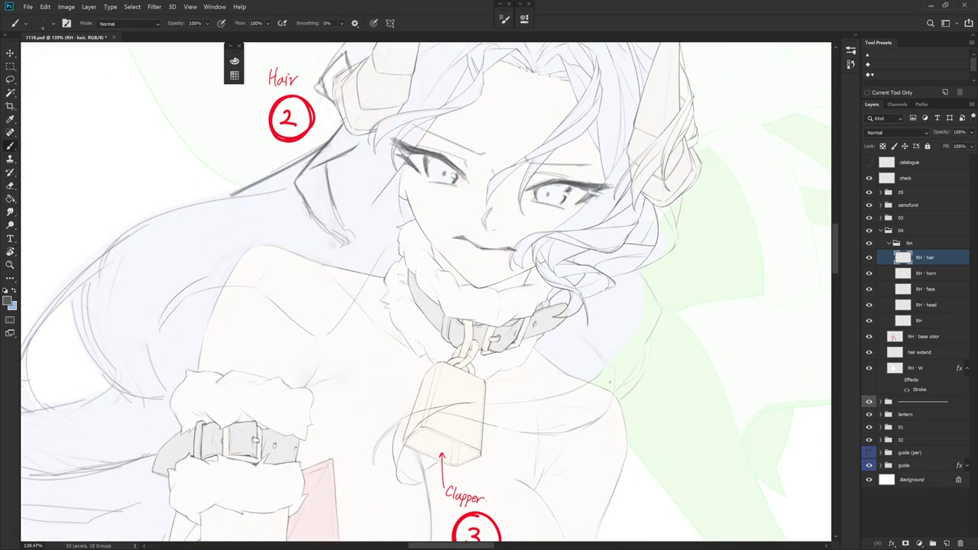
left_click_drag(613, 379, 624, 275)
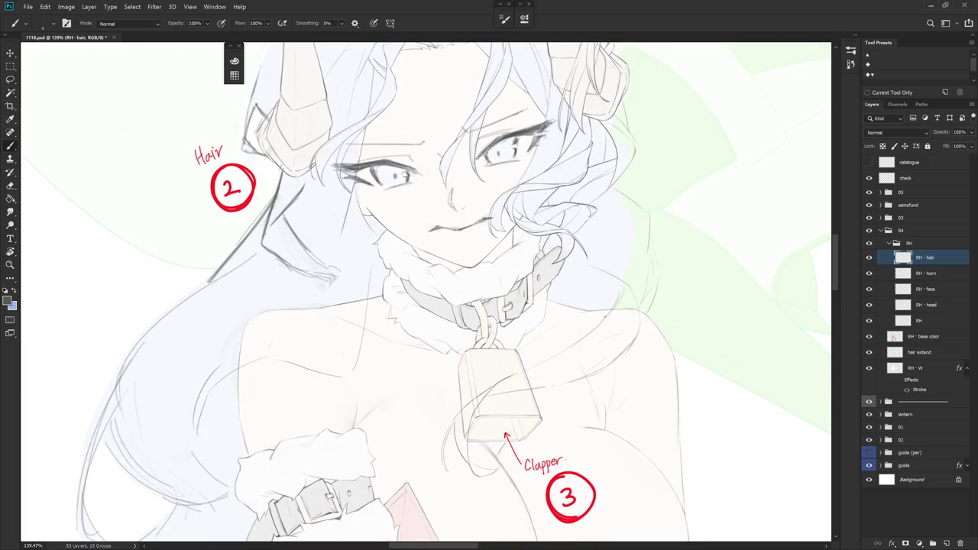
key("e")
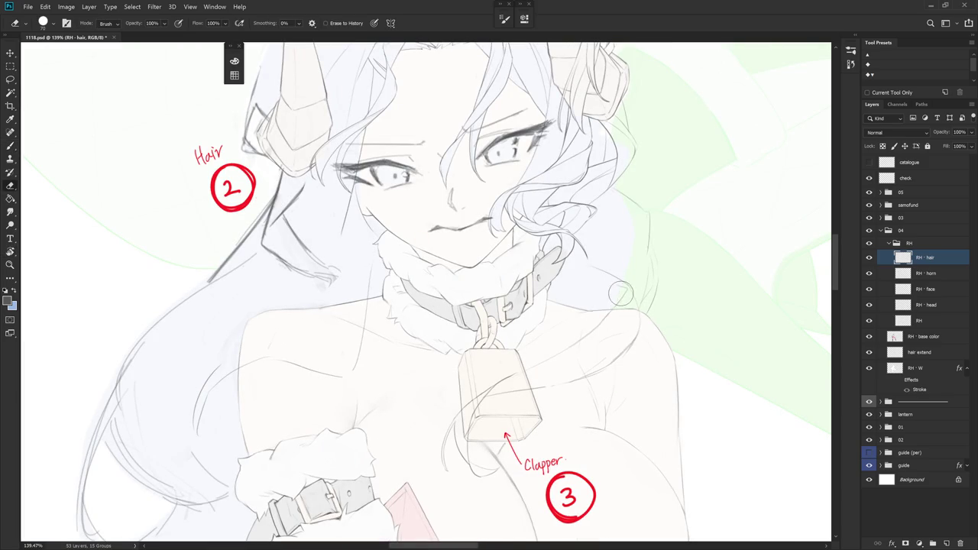
key("r")
mouse_move(616, 289)
left_mouse_down()
mouse_move(607, 399)
mouse_move(581, 261)
left_mouse_up()
key("b")
key("r")
key("b")
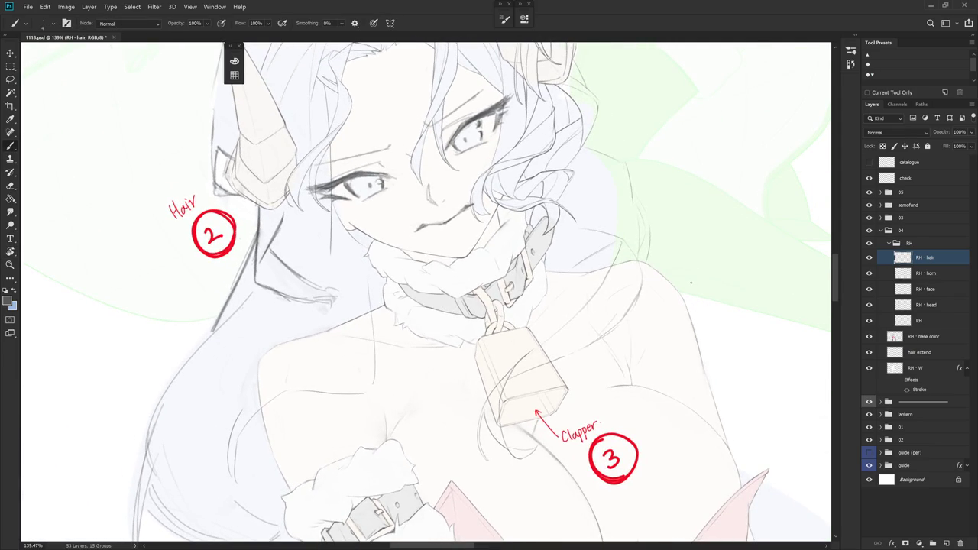
key("r")
left_click_drag(691, 270, 687, 344)
key("b")
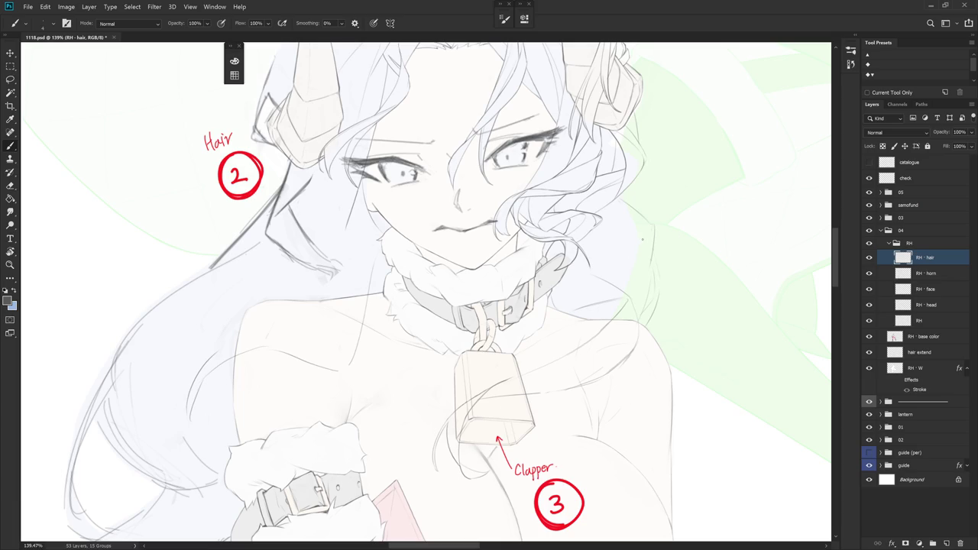
key("e")
key("b")
key("e")
key("b")
Draw a short stroke along the clapper's line on a tilted view
left_click_drag(624, 382, 622, 186)
key("e")
mouse_move(630, 250)
left_mouse_down()
mouse_move(595, 279)
mouse_move(596, 300)
left_mouse_up()
key("b")
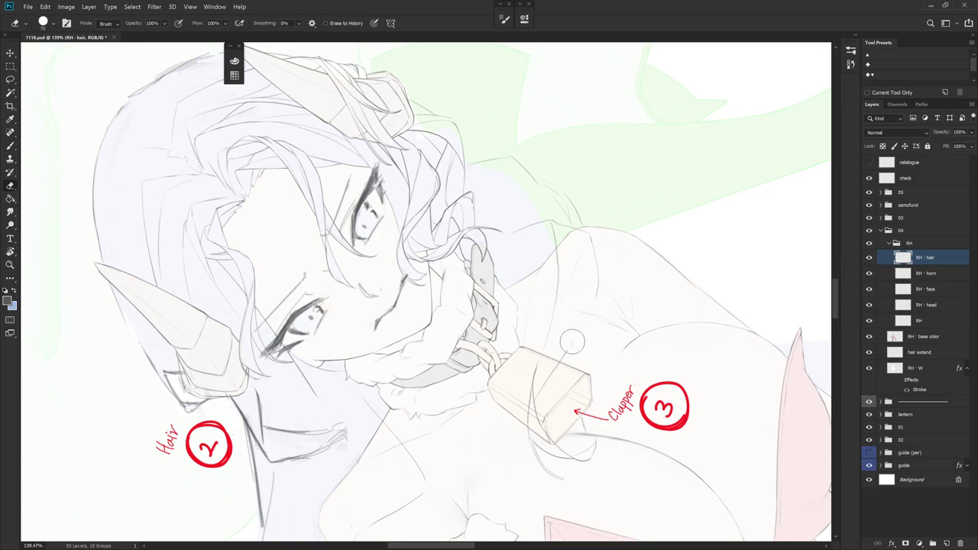
left_click_drag(570, 340, 589, 243)
left_click_drag(581, 290, 607, 369)
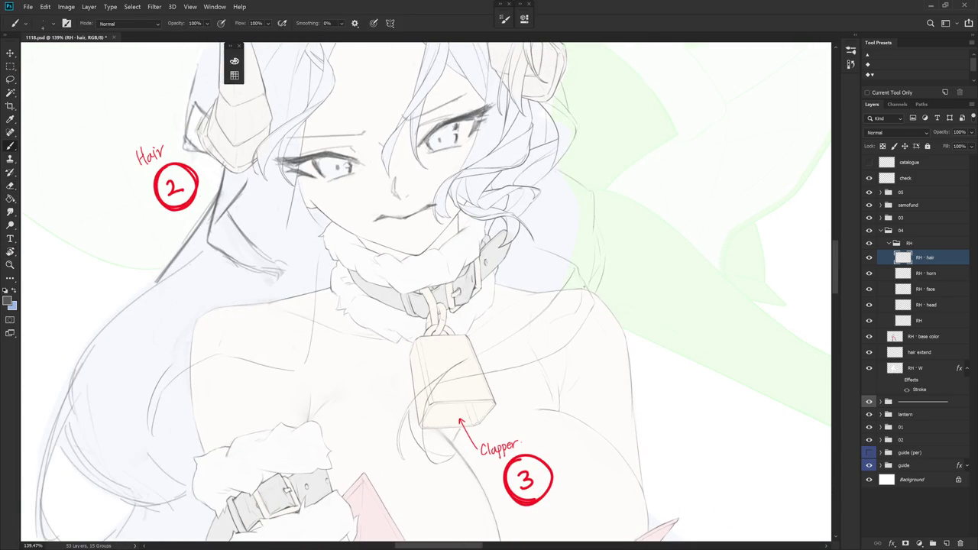
Undo the stroke along the left edge and redraw the strand line down it
mouse_move(581, 321)
left_mouse_down()
mouse_move(566, 252)
mouse_move(528, 191)
mouse_move(510, 290)
left_mouse_up()
key("ctrl+z")
mouse_move(538, 219)
left_mouse_down()
mouse_move(506, 320)
mouse_move(428, 428)
left_mouse_up()
key("r")
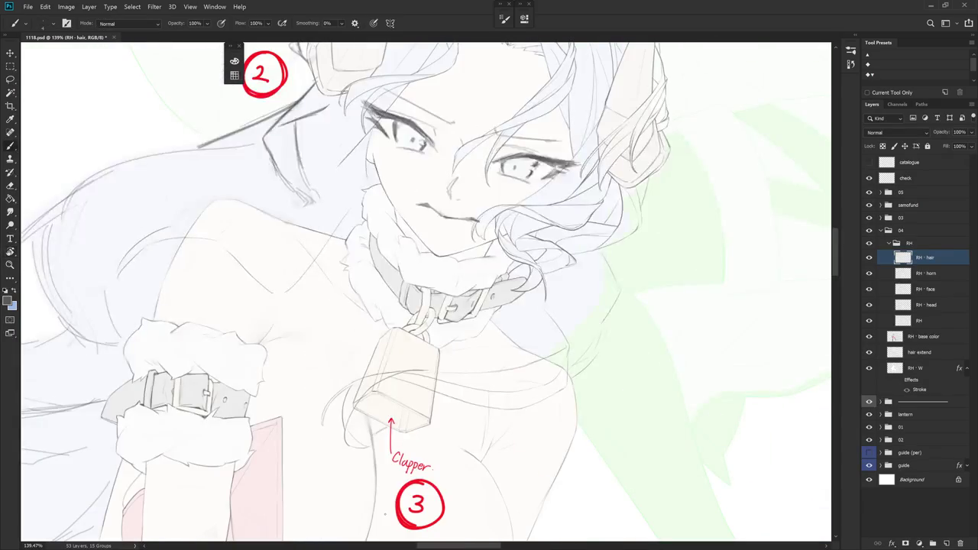
scroll(563, 414, "down", 2)
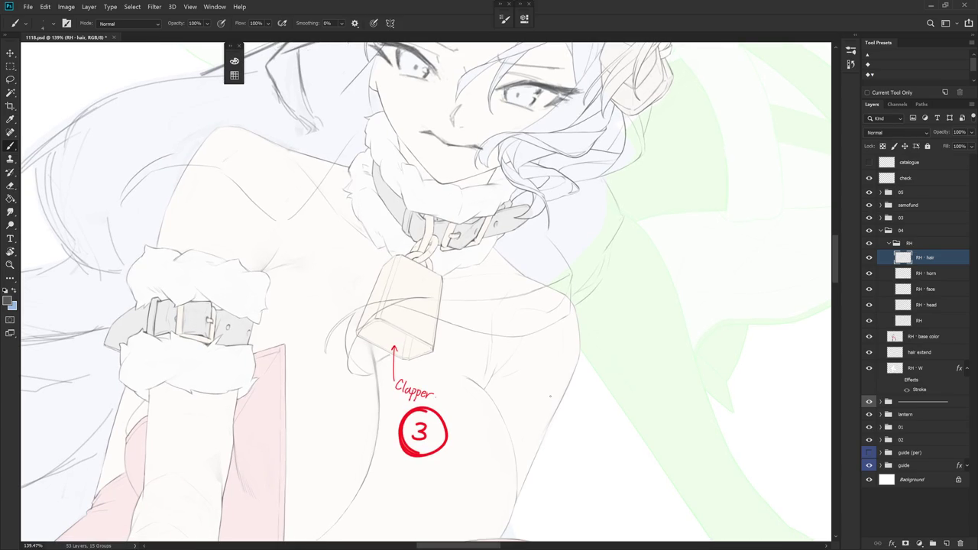
left_click_drag(550, 396, 550, 396)
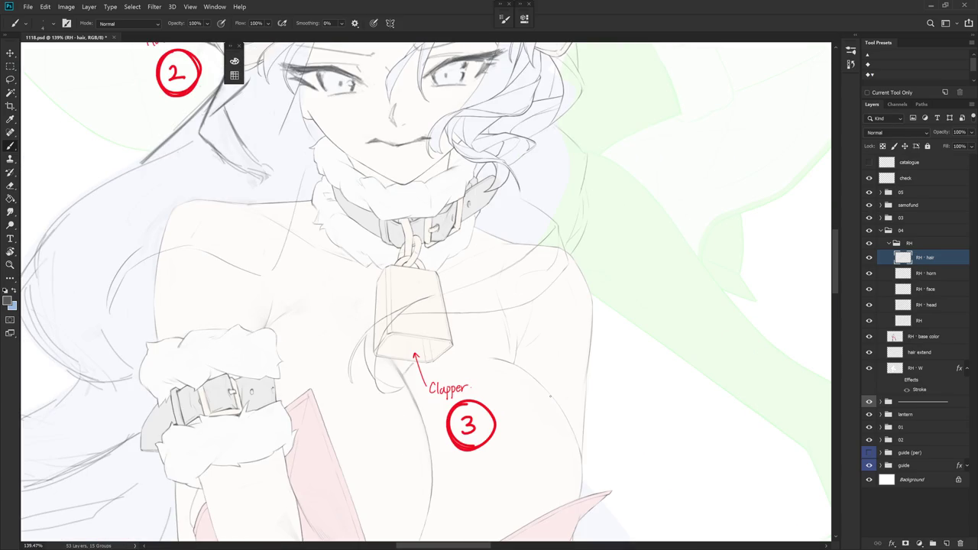
scroll(584, 298, "up", 1)
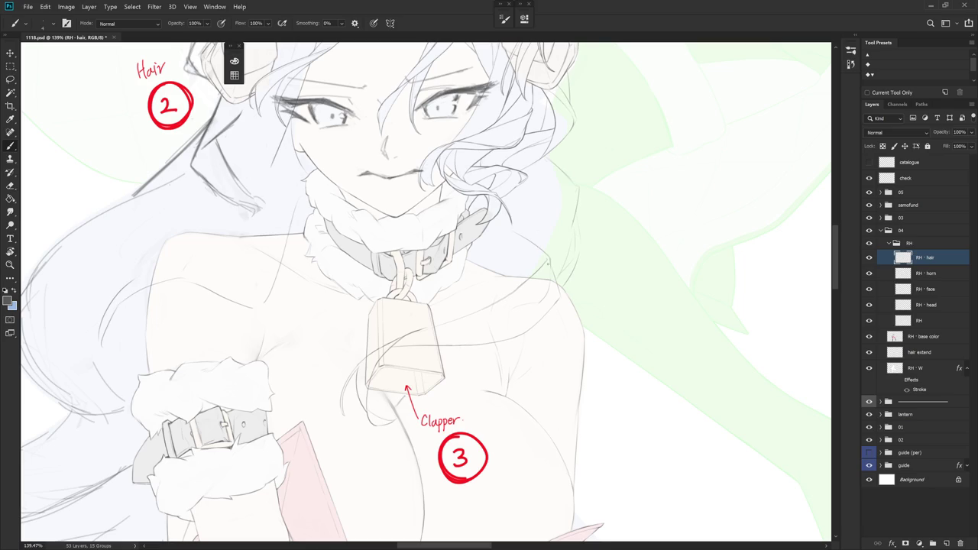
Sketch a faint line across the shoulder, then turn the figure back upright
key("r")
left_click_drag(589, 273, 550, 218)
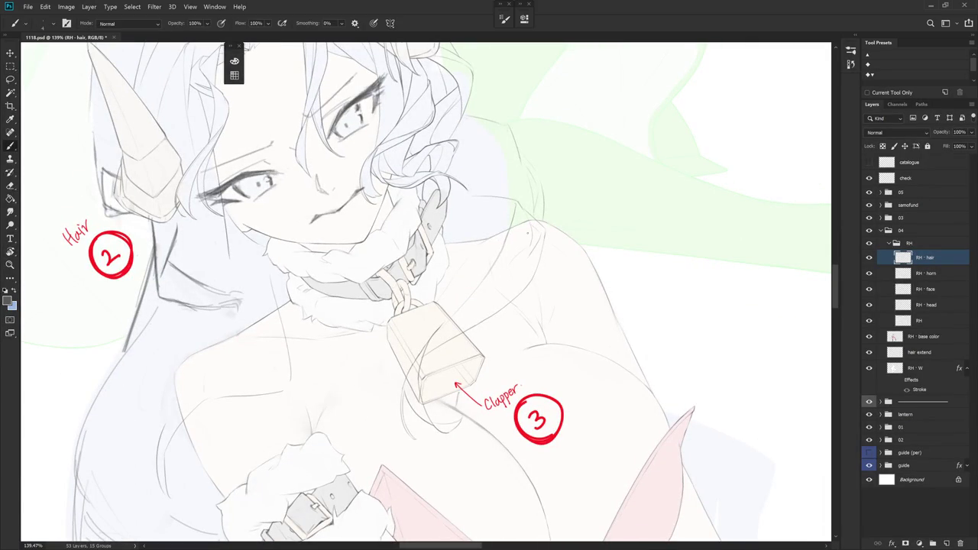
left_click_drag(481, 292, 521, 260)
key("r")
left_click_drag(489, 291, 424, 449)
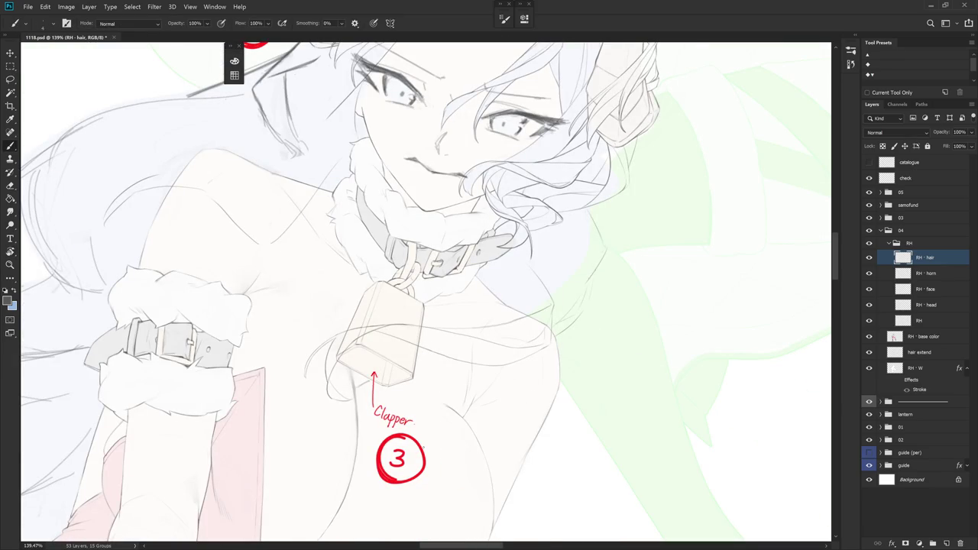
left_click_drag(422, 448, 614, 425)
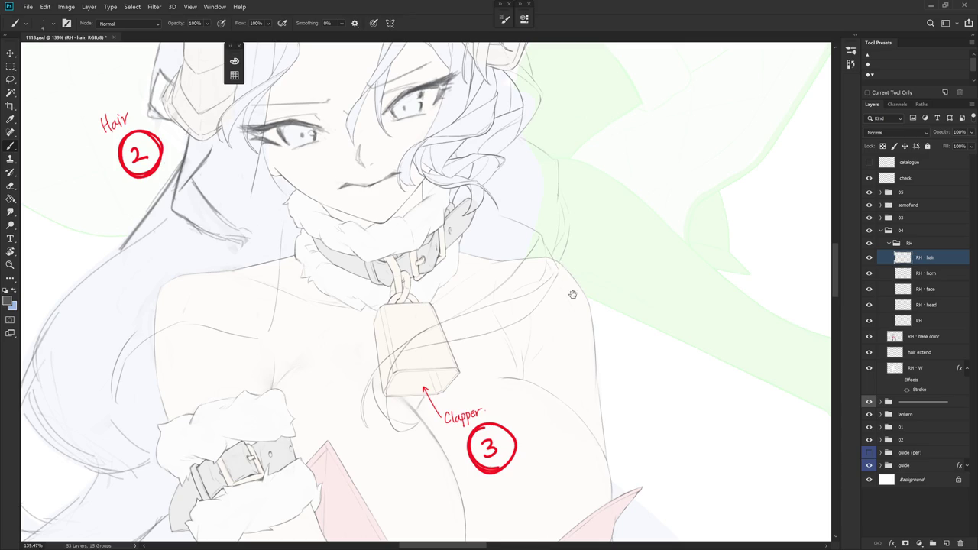
scroll(572, 286, "up", 3)
scroll(535, 290, "up", 2)
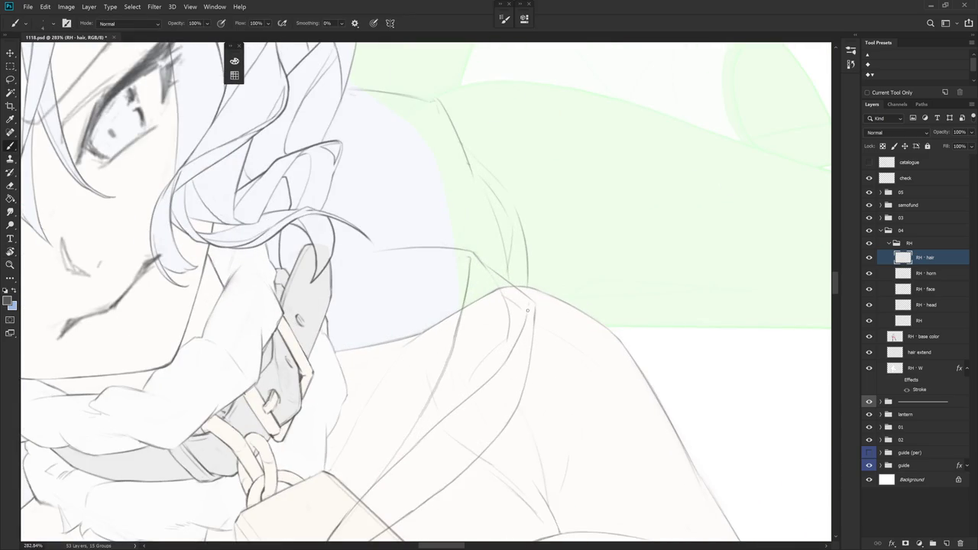
Draw a short stroke along the shoulder outline
key("e")
key("b")
key("e")
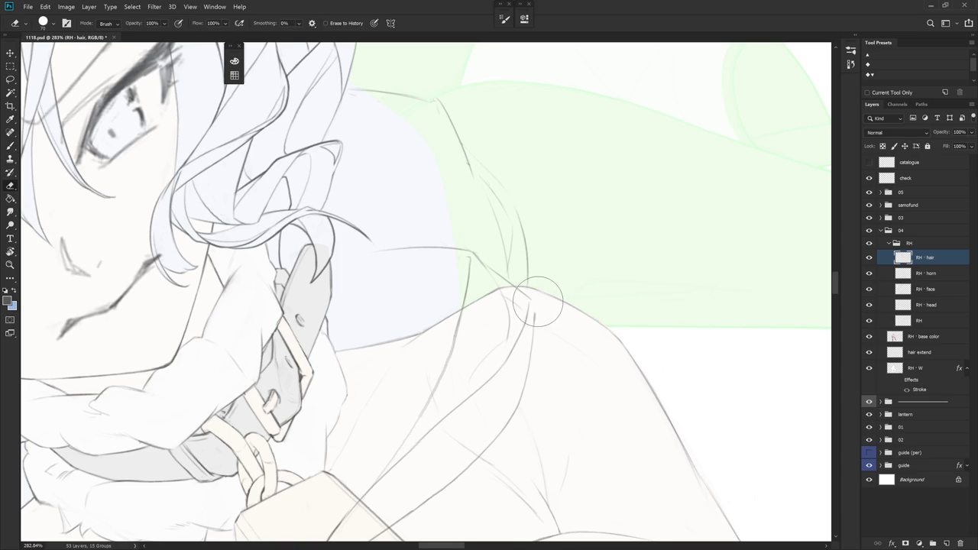
scroll(539, 260, "down", 1, "alt")
key("b")
left_click_drag(537, 290, 535, 336)
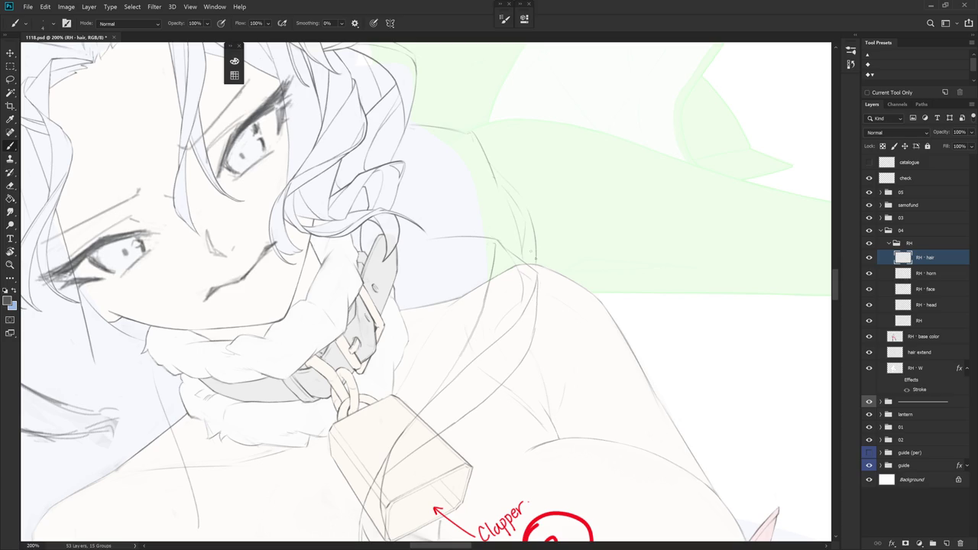
key("e")
left_click_drag(539, 281, 535, 320)
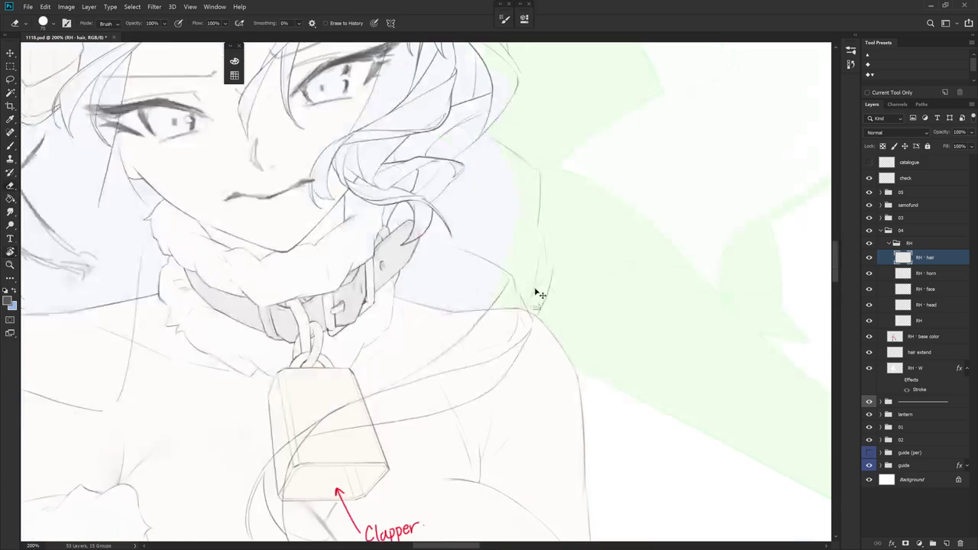
key("b")
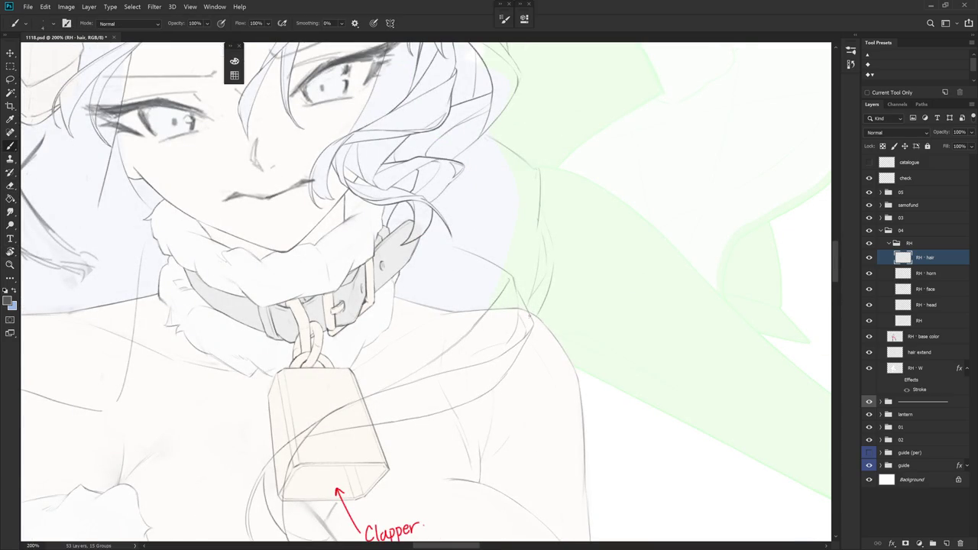
left_click_drag(528, 315, 528, 348)
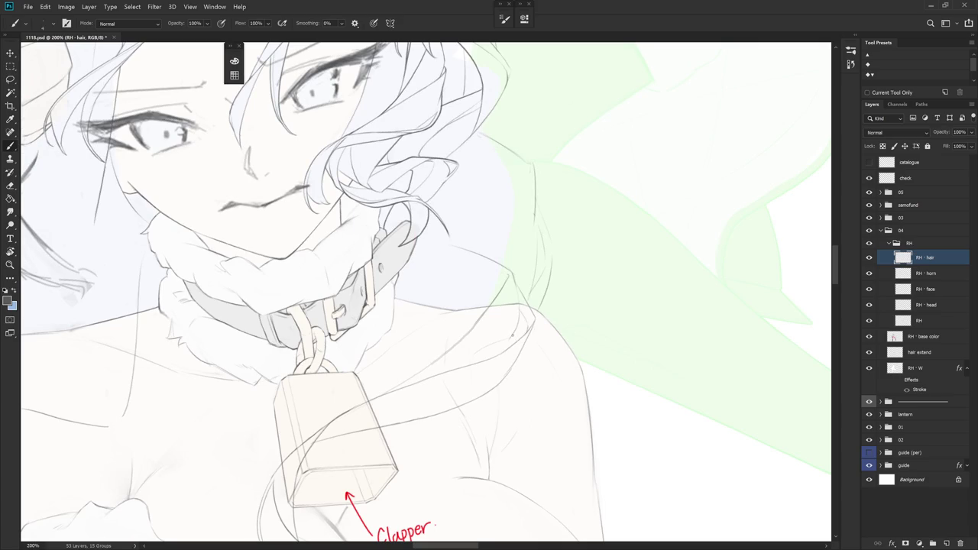
Draw a thin strand curving down past the bell, redoing it once
left_click_drag(525, 377, 466, 429)
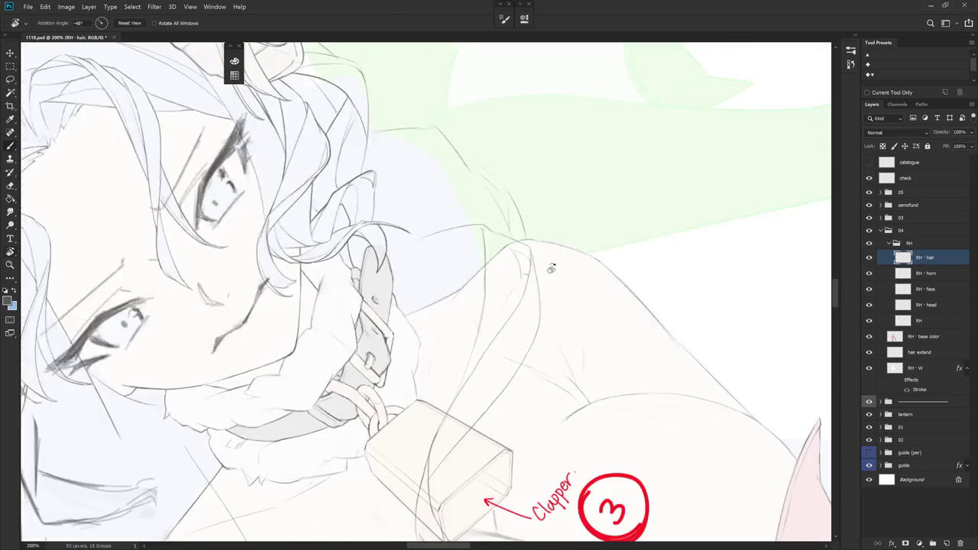
key("e")
key("b")
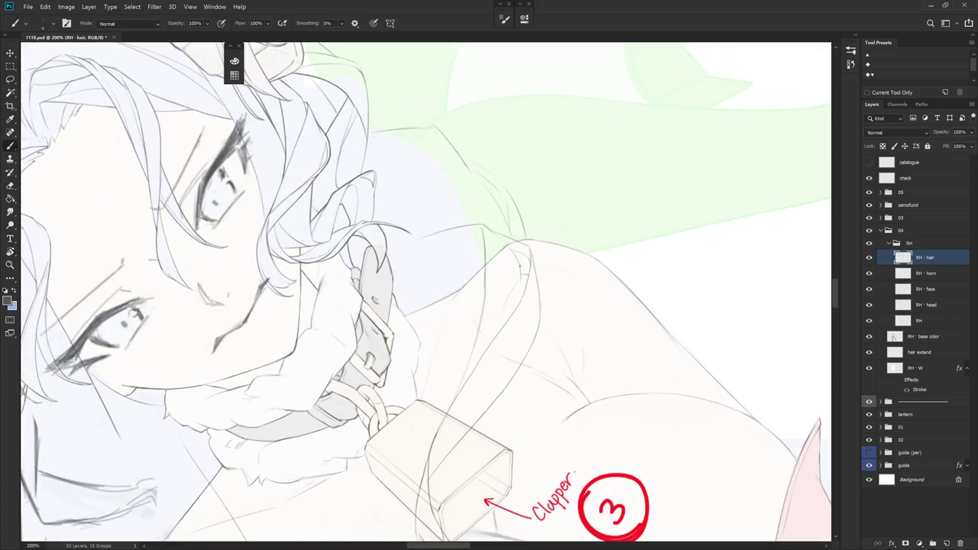
key("r")
left_click_drag(523, 294, 537, 309)
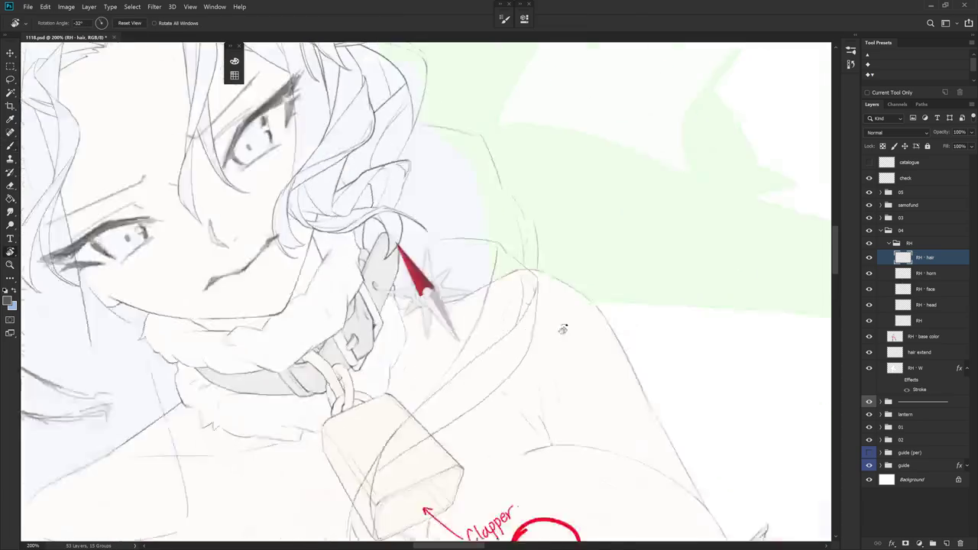
key("e")
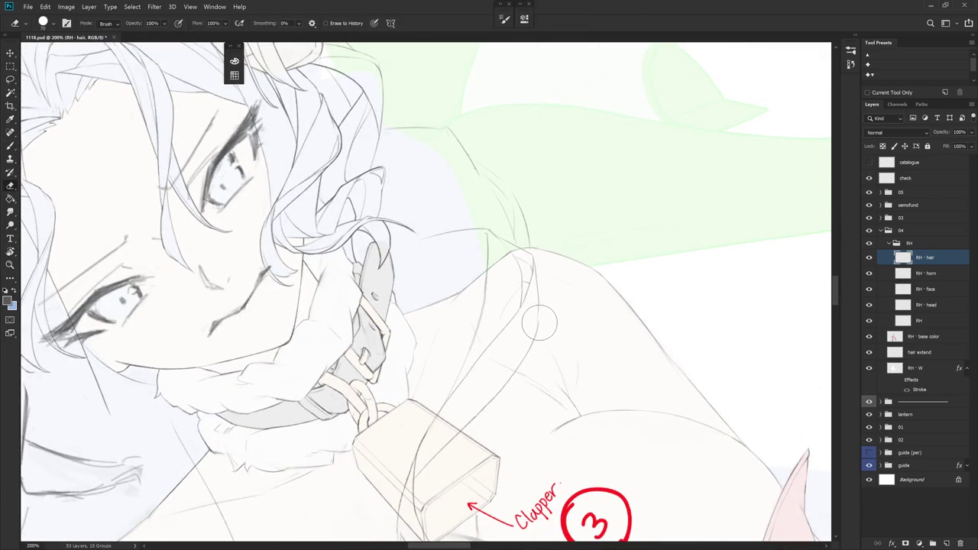
key("b")
key("r")
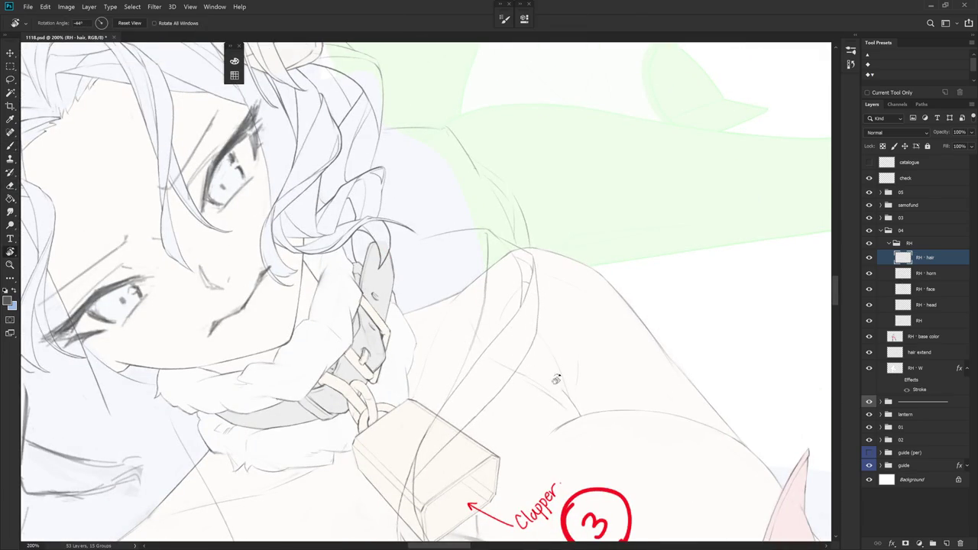
left_click_drag(537, 317, 518, 223)
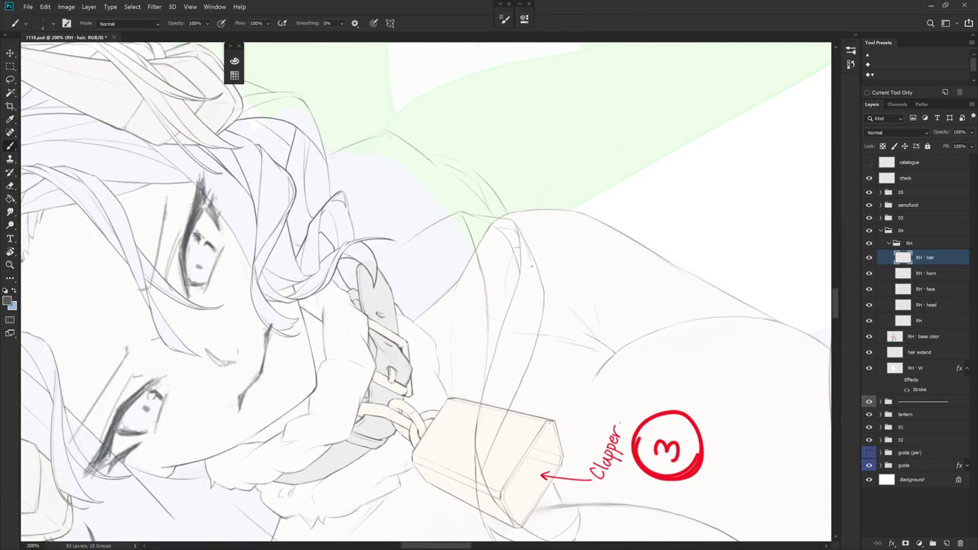
key("r")
mouse_move(537, 293)
left_mouse_down()
mouse_move(515, 172)
mouse_move(526, 309)
mouse_move(509, 380)
left_mouse_up()
key("ctrl+z")
left_click_drag(542, 224, 509, 374)
Draw a thin strand along the hair below the bell, then reset the view upright
key("e")
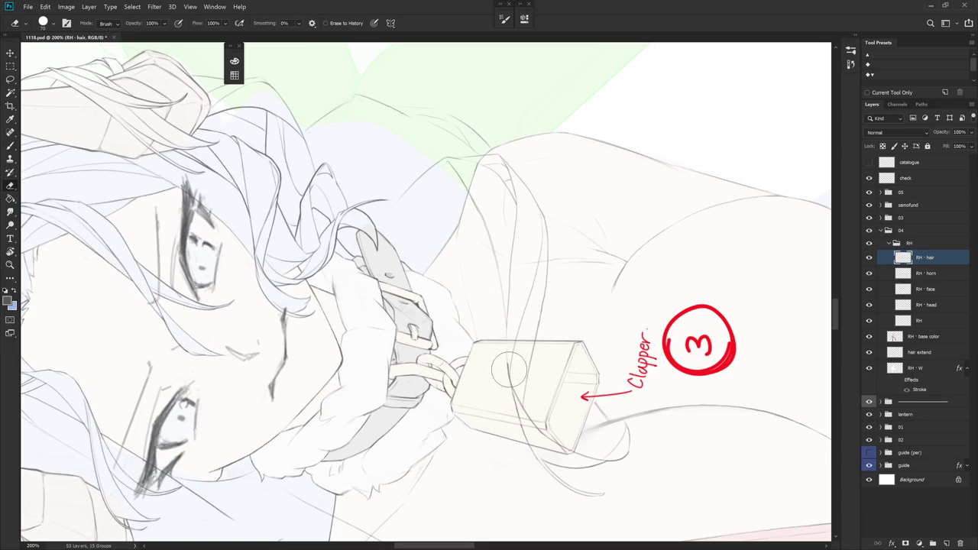
key("b")
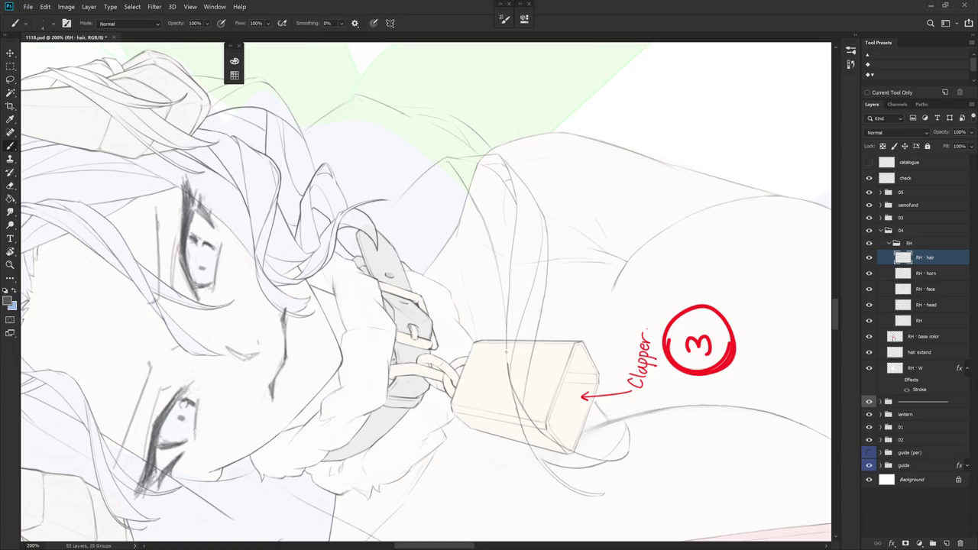
key("e")
mouse_move(568, 348)
left_mouse_down()
mouse_move(568, 339)
mouse_move(541, 400)
left_mouse_up()
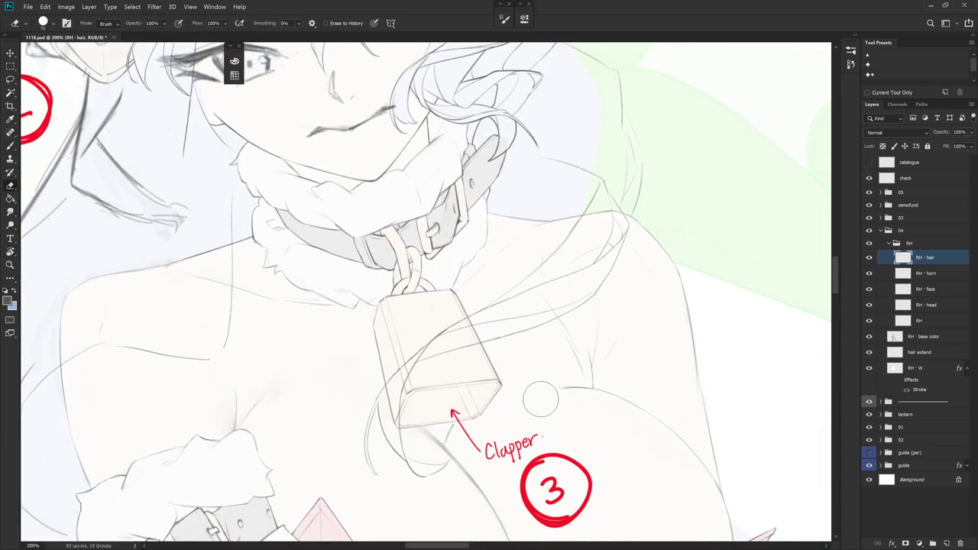
left_click_drag(541, 400, 454, 331)
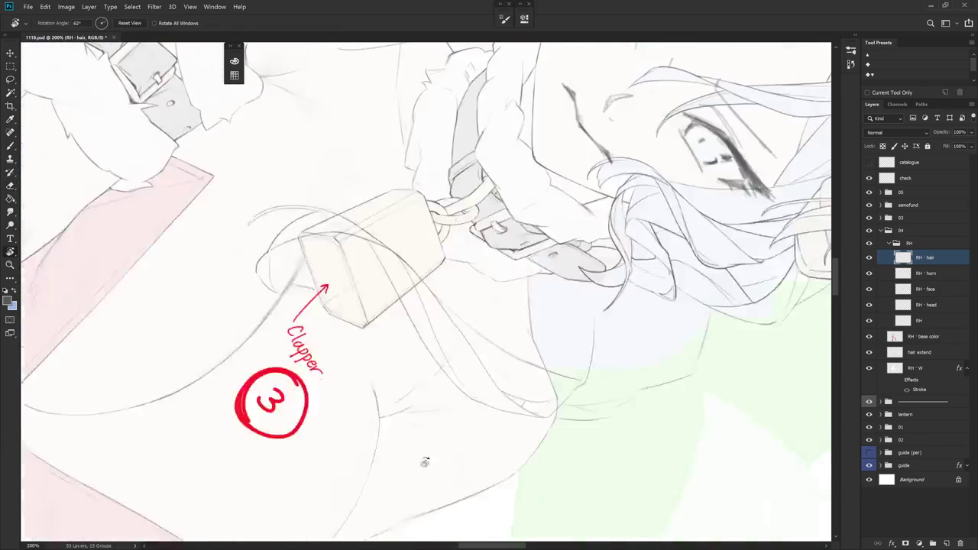
key("b")
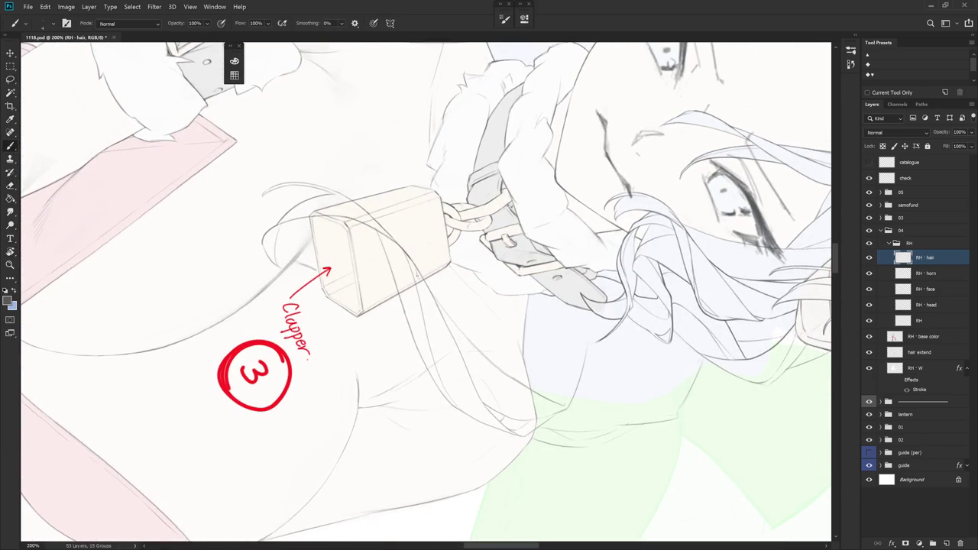
left_click_drag(417, 271, 429, 353)
key("ctrl+z")
left_click_drag(422, 286, 437, 368)
key("Escape")
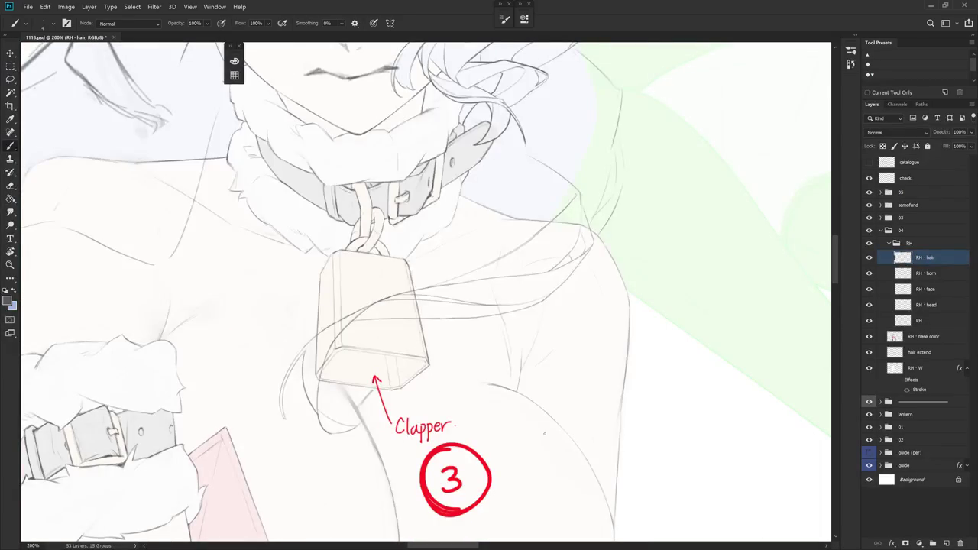
mouse_move(574, 412)
left_mouse_down()
mouse_move(559, 433)
mouse_move(619, 408)
mouse_move(610, 451)
left_mouse_up()
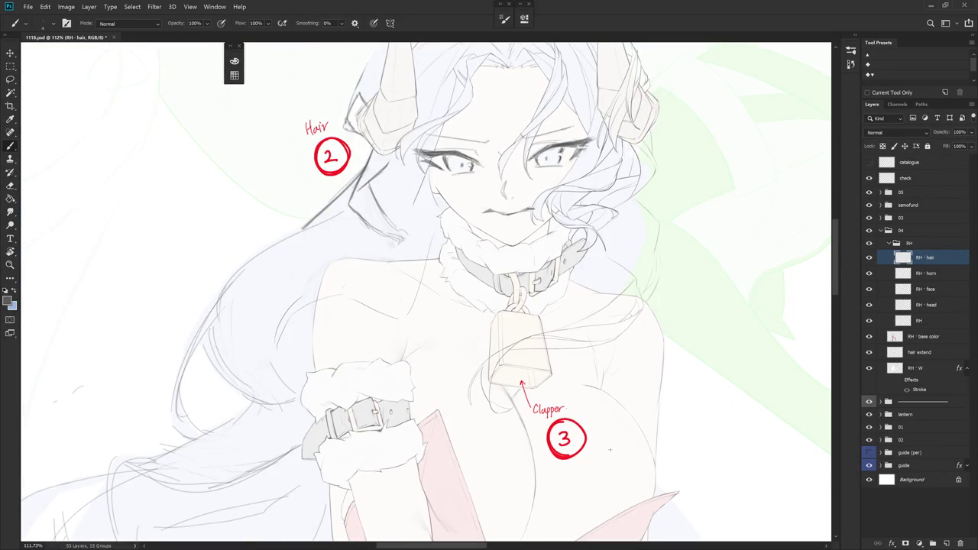
Pan and zoom to about 154% to bring the neck and cowbell into view
left_click_drag(634, 367, 658, 282)
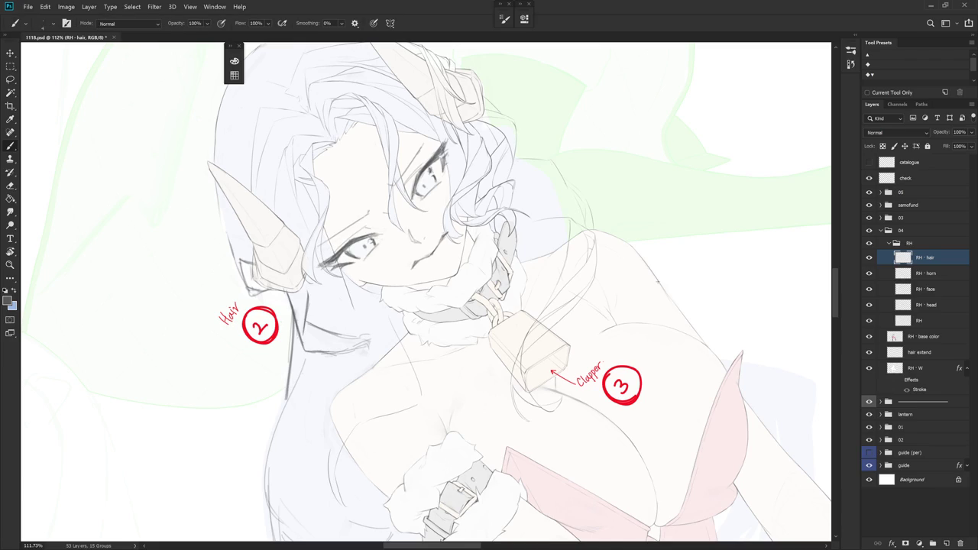
left_click_drag(657, 281, 535, 430)
scroll(550, 293, "up", 3)
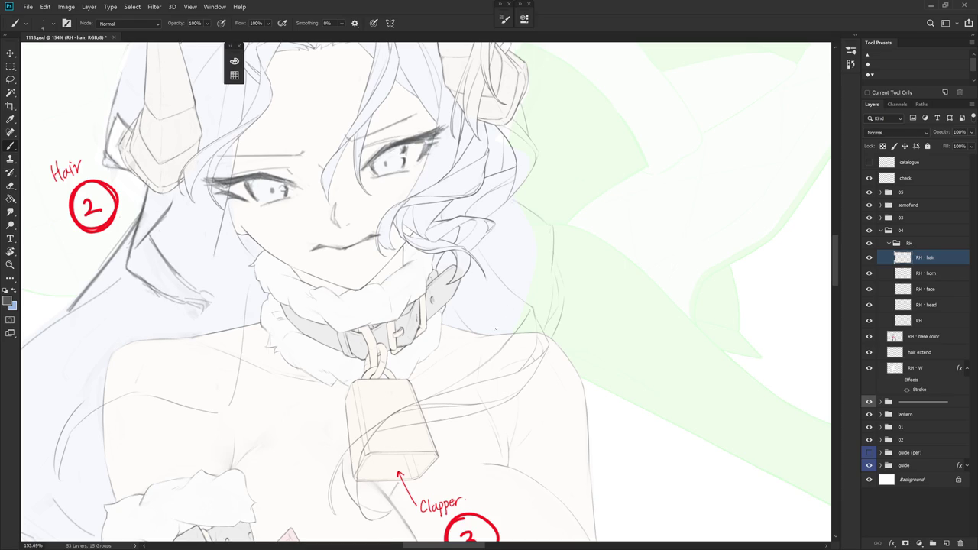
left_click_drag(409, 503, 480, 367)
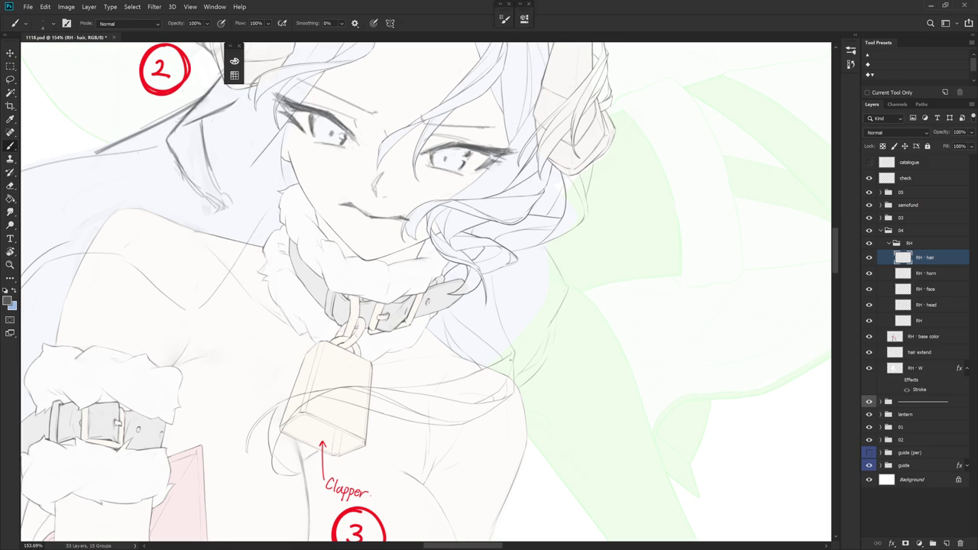
Draw a short hair stroke beside the bell on a rotated view, then reset rotation and zoom out
key("e")
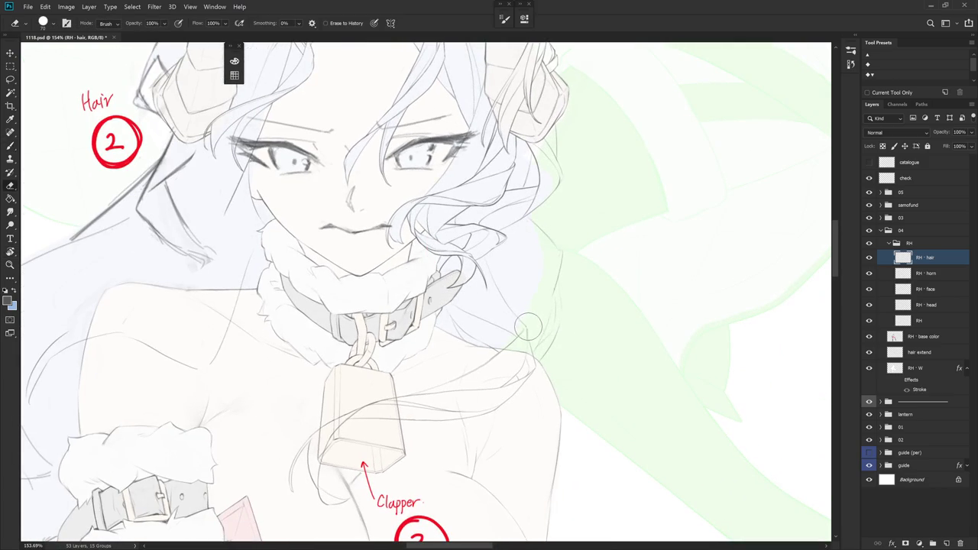
key("b")
key("e")
key("b")
key("r")
left_click_drag(572, 345, 525, 252)
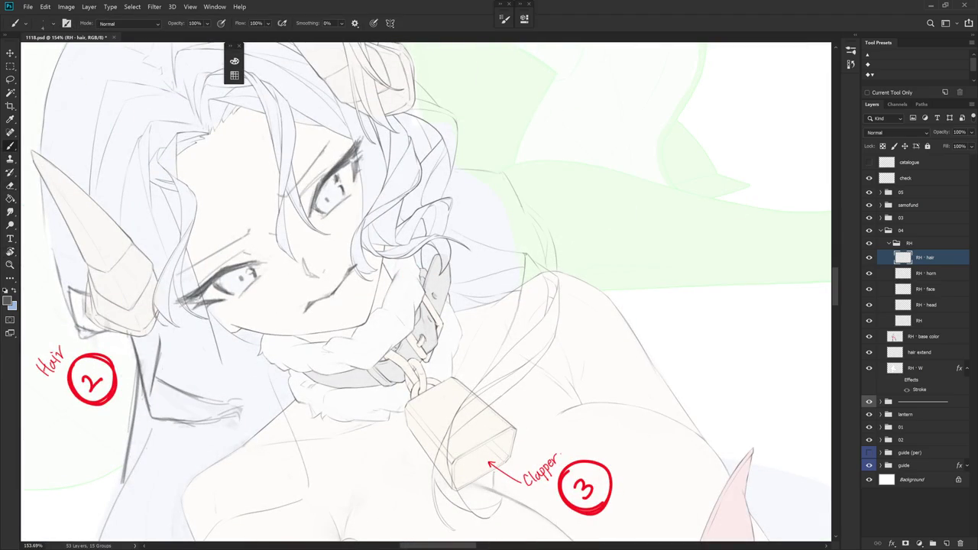
left_click_drag(533, 257, 529, 289)
key("r")
mouse_move(533, 289)
left_mouse_down()
mouse_move(518, 225)
mouse_move(527, 251)
left_mouse_up()
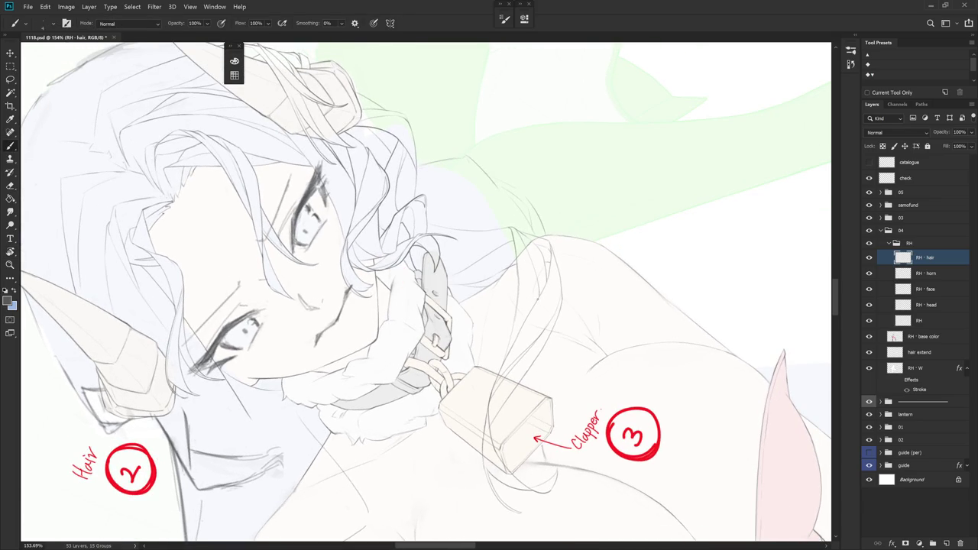
key("e")
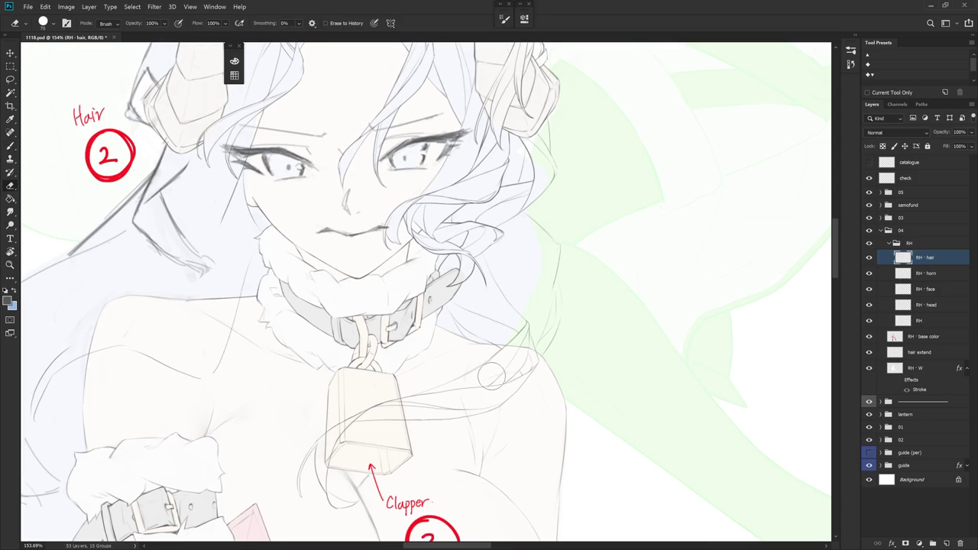
scroll(584, 324, "down", 3)
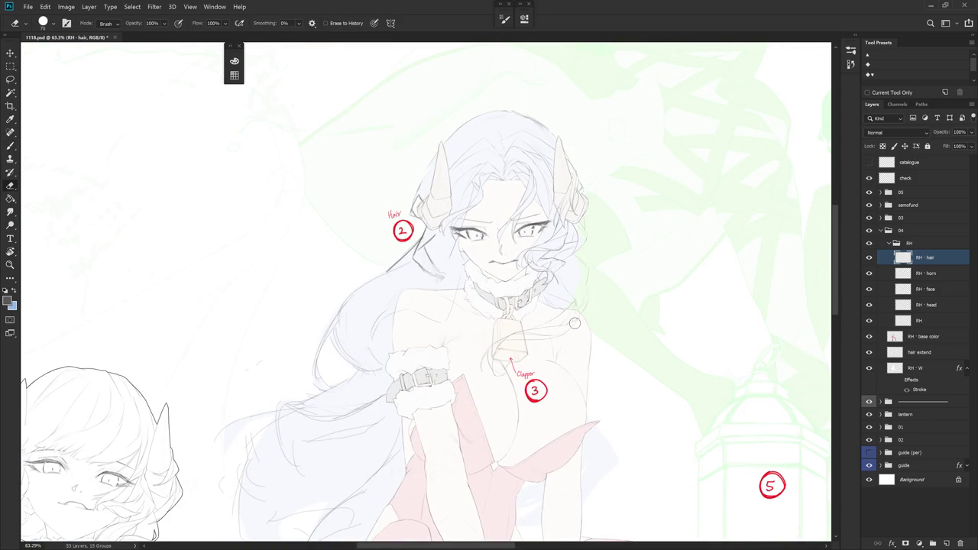
Zoom to 250% on the bell and set the eraser brush to Hard_set02_Doodle
scroll(575, 323, "up", 3)
scroll(575, 324, "up", 2)
key("b")
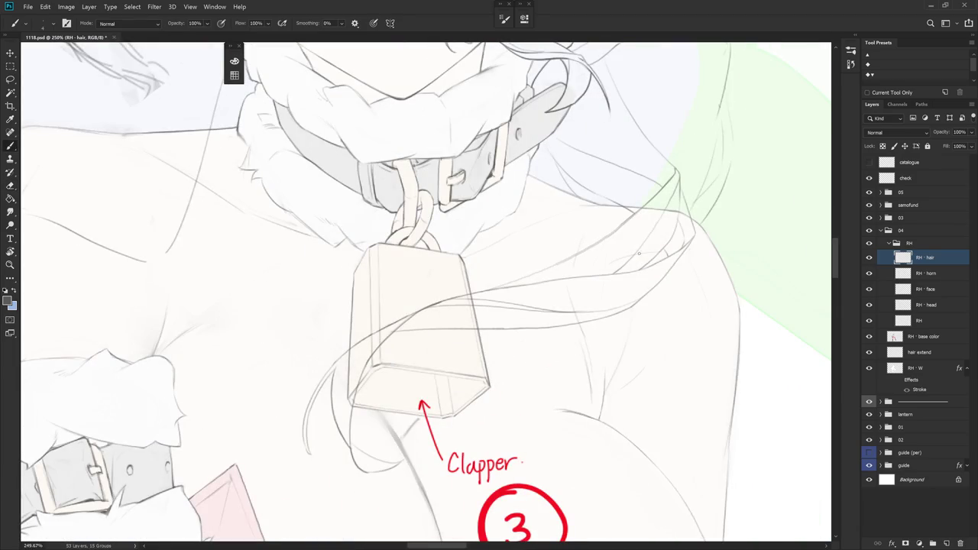
key("r")
left_click_drag(637, 243, 554, 151)
key("e")
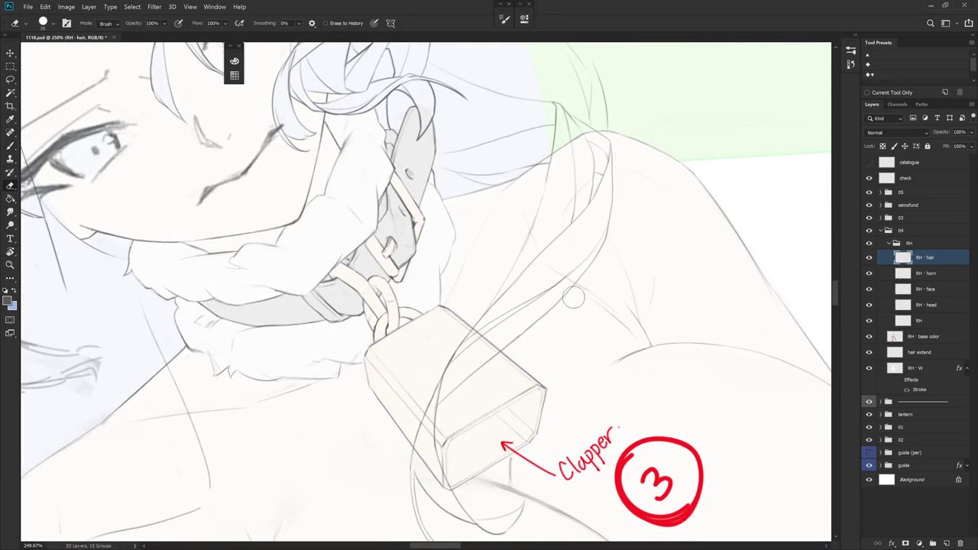
key("r")
left_click_drag(563, 302, 600, 189)
key("e")
right_click(508, 180)
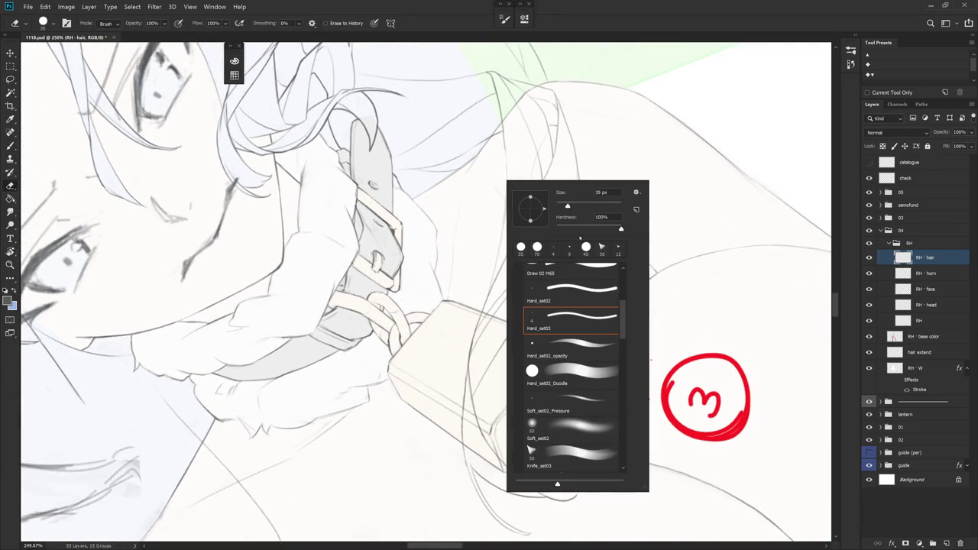
left_click(584, 375)
key("Return")
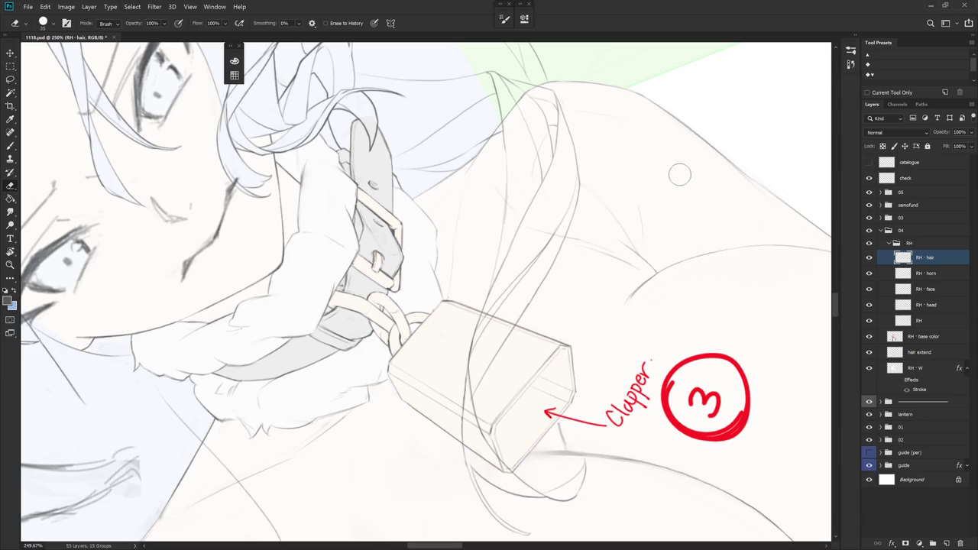
Draw a hair strand running down past the bell
key("b")
left_click_drag(505, 181, 496, 262)
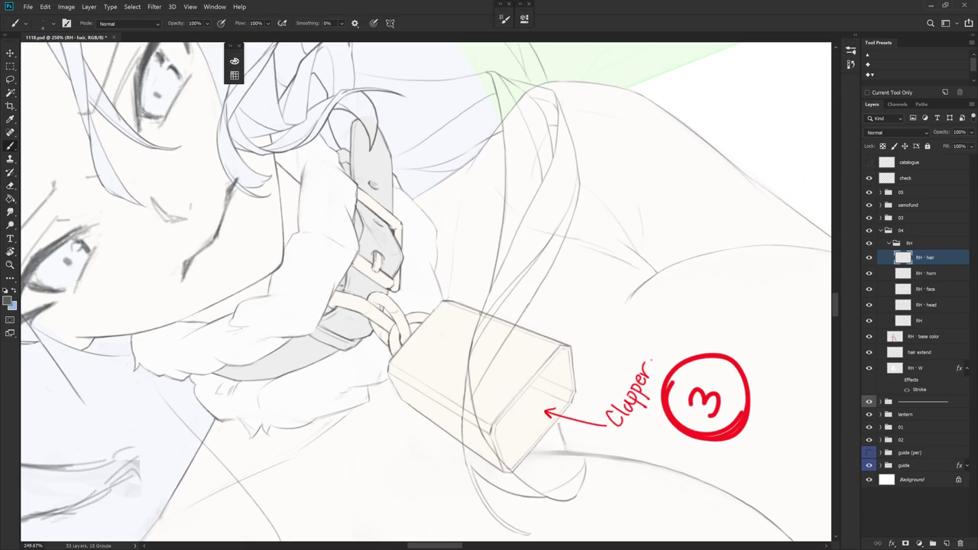
key("e")
right_click(650, 310)
left_click(719, 297)
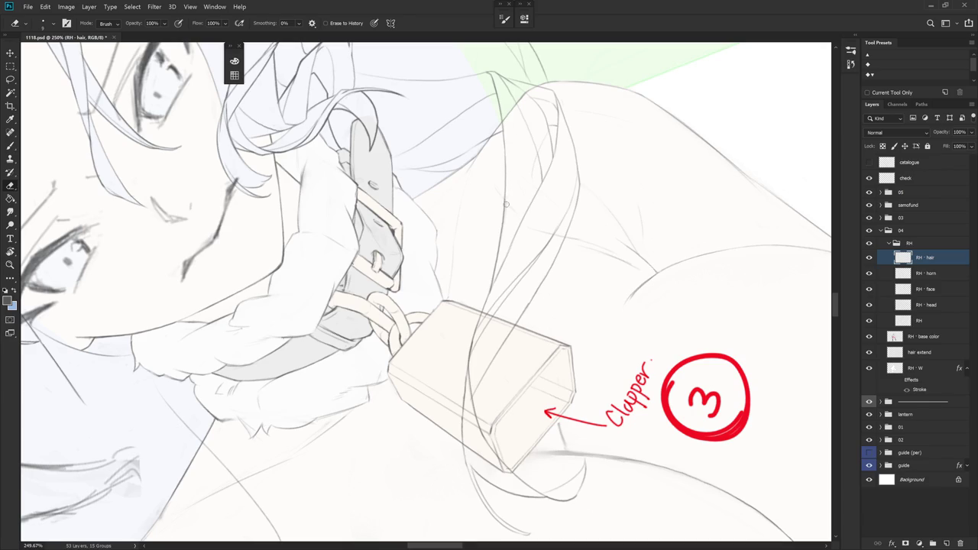
Draw a darker hair strand over the shoulder, then zoom out to about 109%
key("r")
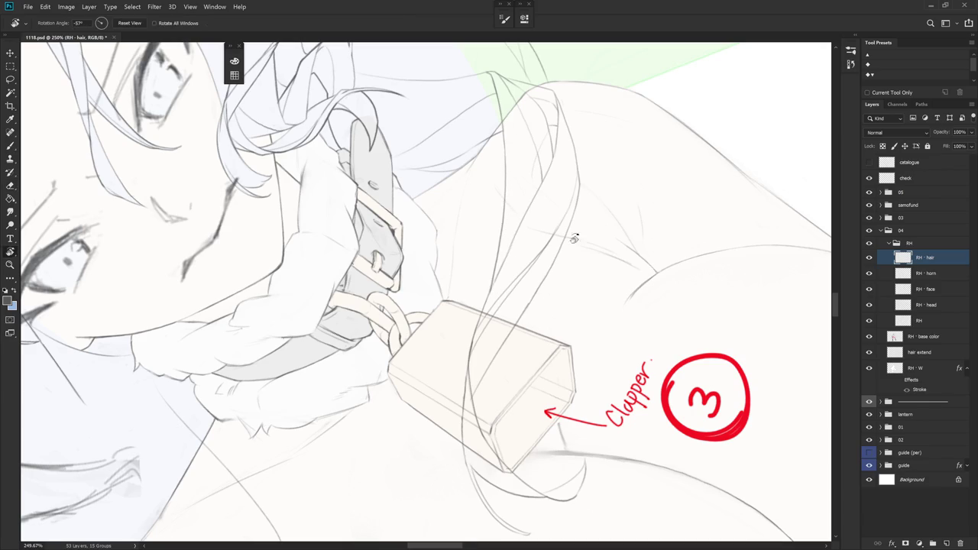
left_click_drag(572, 240, 502, 149)
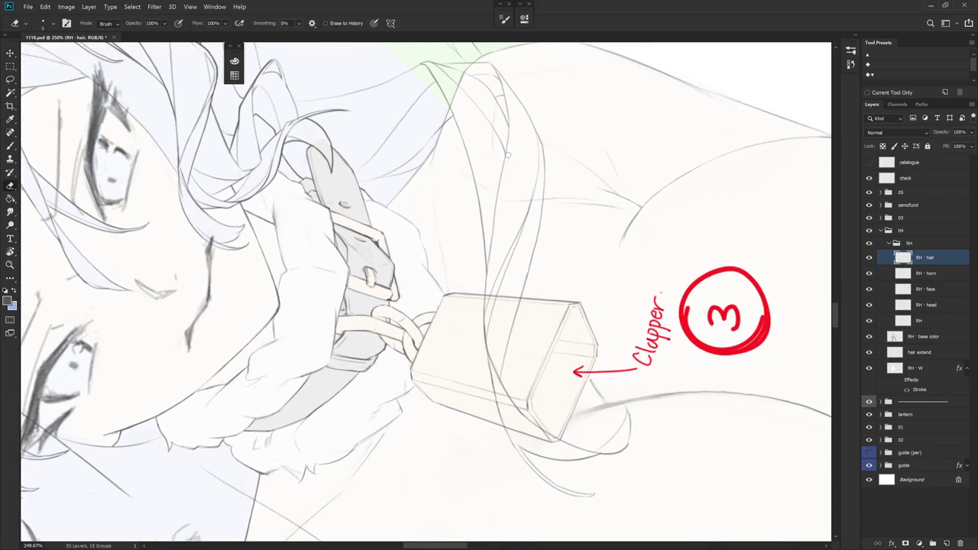
key("b")
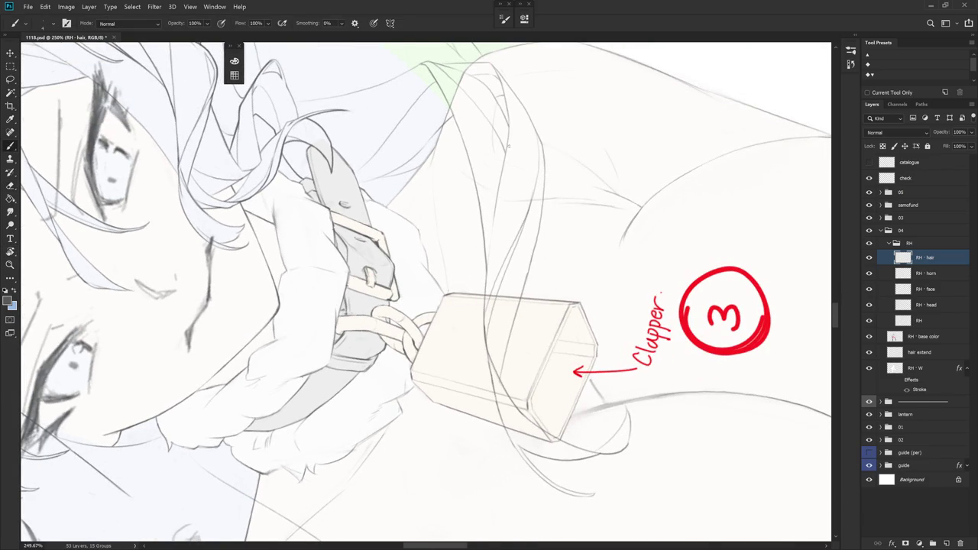
left_click_drag(486, 278, 498, 172)
scroll(504, 175, "down", 3)
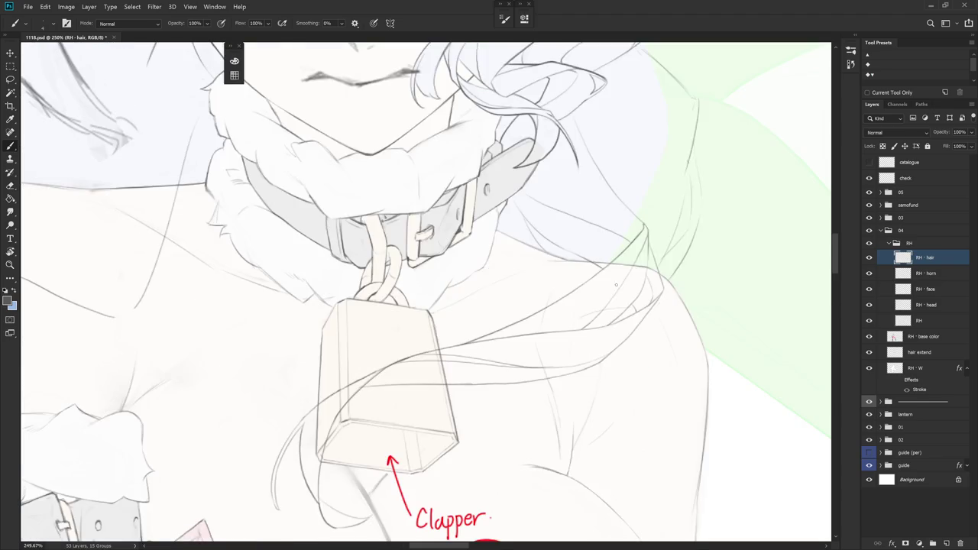
scroll(617, 367, "down", 3)
scroll(550, 323, "up", 2)
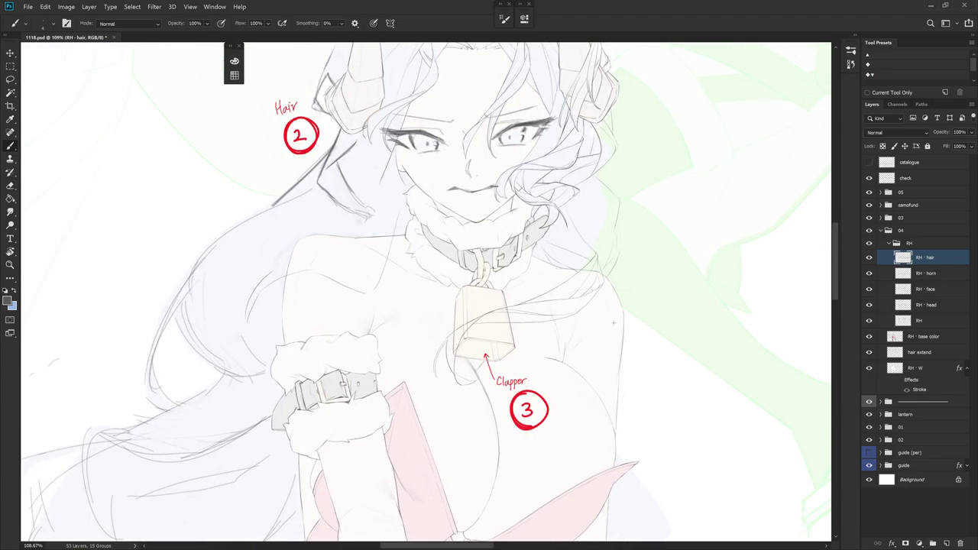
Draw a curved hair strand below the bell strap, redoing it until the curve fits
scroll(573, 312, "up", 3)
key("e")
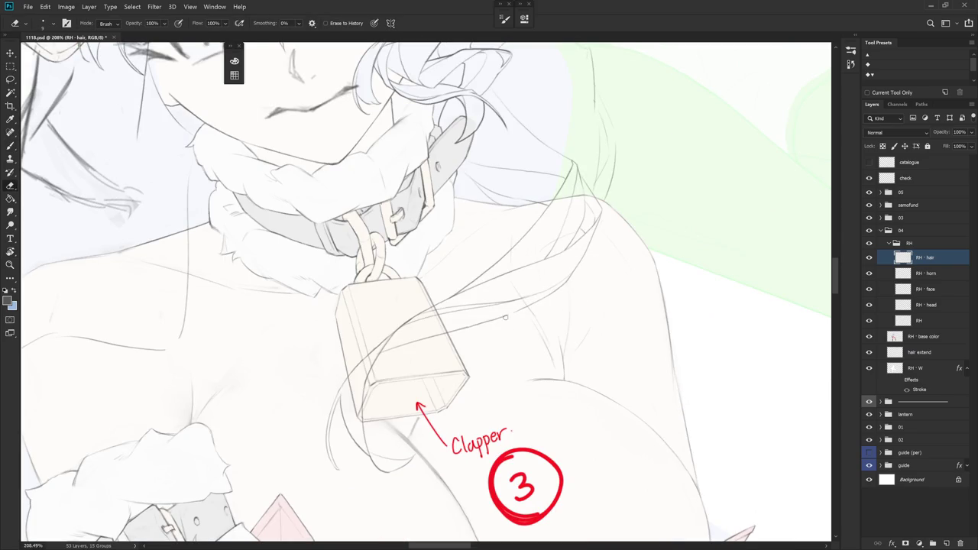
key("b")
left_click_drag(506, 320, 487, 409)
key("ctrl+z")
left_click_drag(504, 322, 479, 394)
key("ctrl+z")
left_click_drag(518, 311, 482, 378)
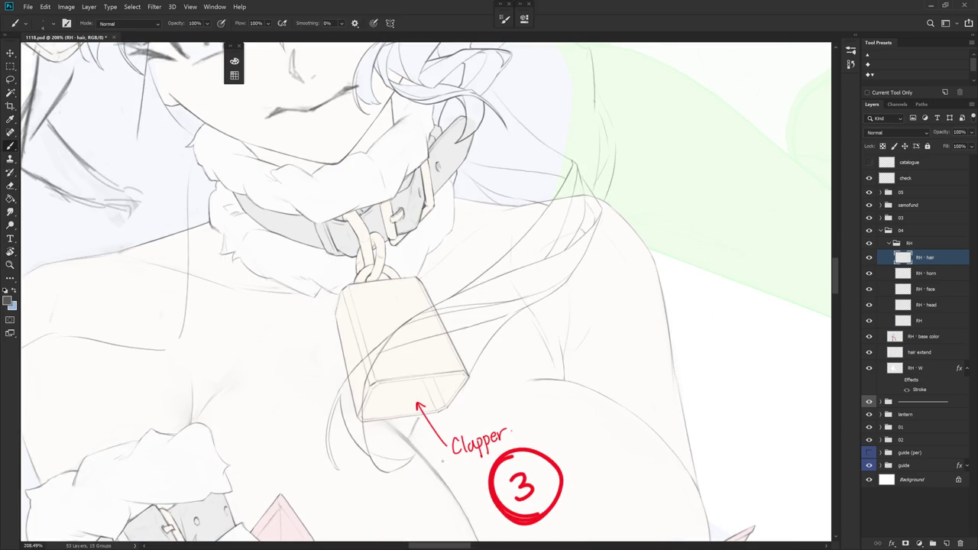
key("ctrl+z")
left_click_drag(522, 310, 500, 402)
Rotate the view to about 35° then 44°, and add a short curve below-right of the bell
key("r")
mouse_move(609, 350)
left_mouse_down()
mouse_move(584, 393)
mouse_move(572, 340)
mouse_move(533, 453)
mouse_move(622, 323)
mouse_move(382, 345)
mouse_move(372, 377)
left_mouse_up()
key("b")
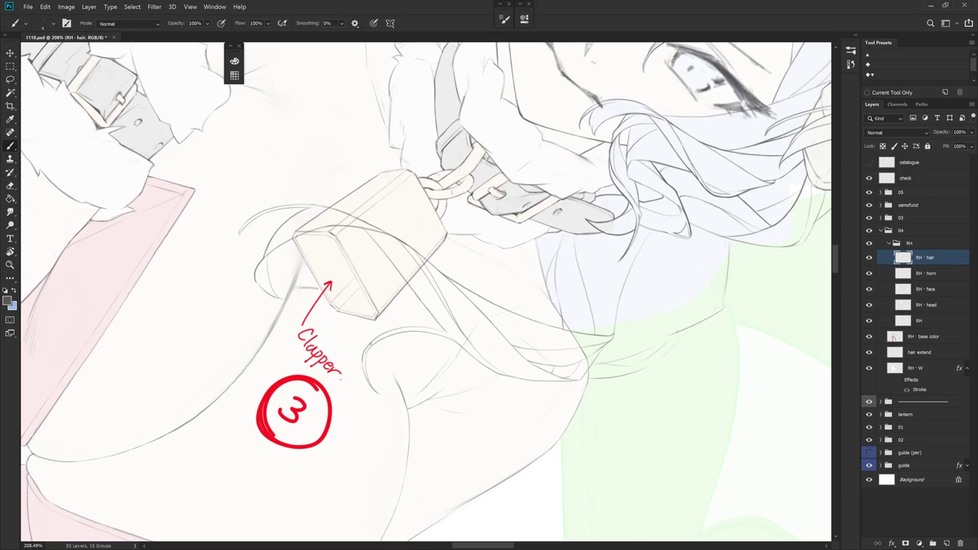
key("r")
mouse_move(444, 431)
left_mouse_down()
mouse_move(591, 354)
mouse_move(574, 270)
mouse_move(530, 398)
left_mouse_up()
key("b")
scroll(589, 350, "down", 5)
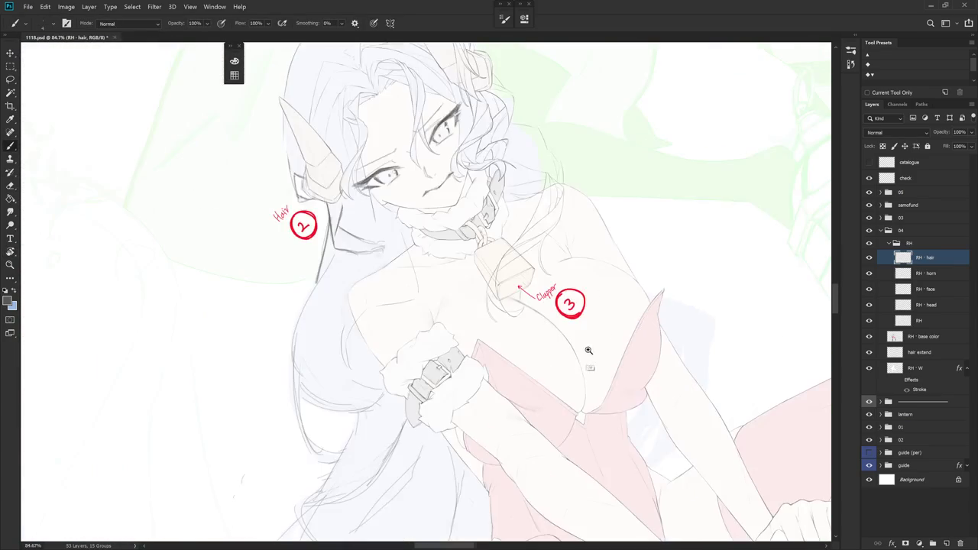
key("Escape")
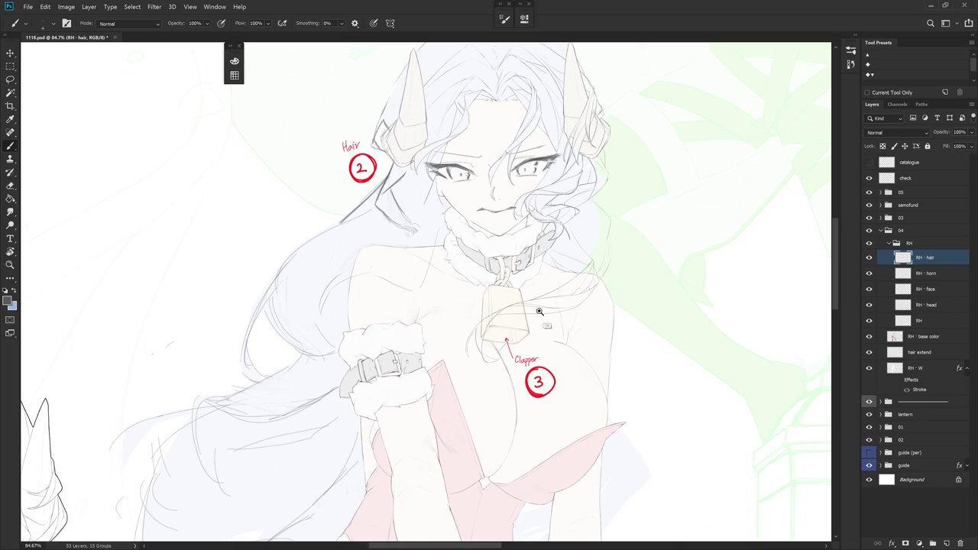
scroll(532, 312, "up", 3)
scroll(532, 312, "up", 2)
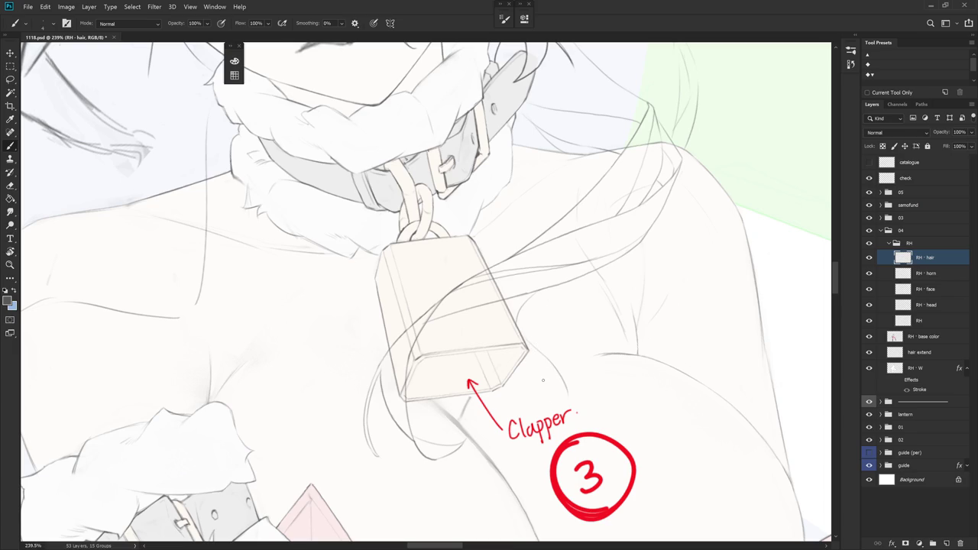
left_click_drag(522, 379, 549, 412)
key("ctrl+z")
left_click_drag(524, 380, 556, 394)
Zoom in and try extending a hair line beside the bell, undoing the stray stroke
scroll(592, 306, "down", 5)
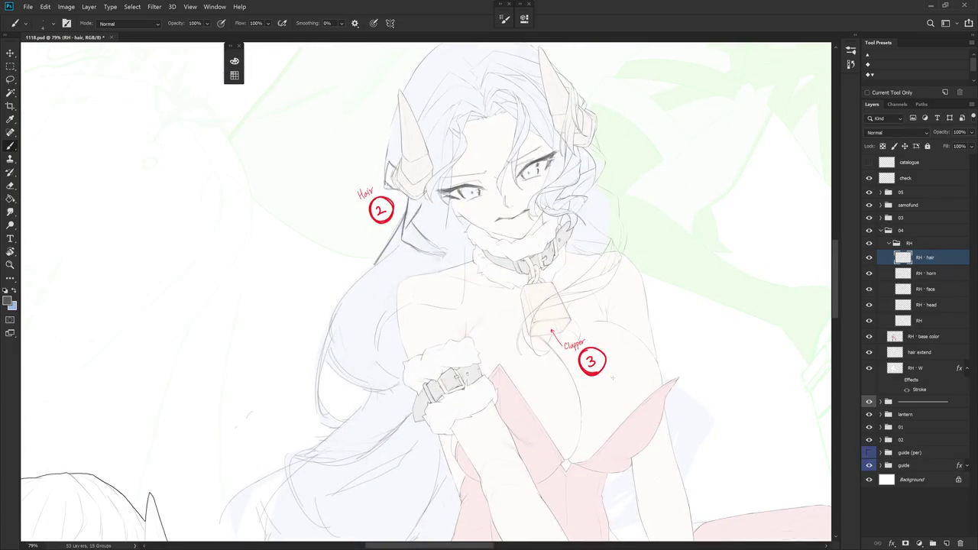
left_click_drag(589, 350, 599, 333)
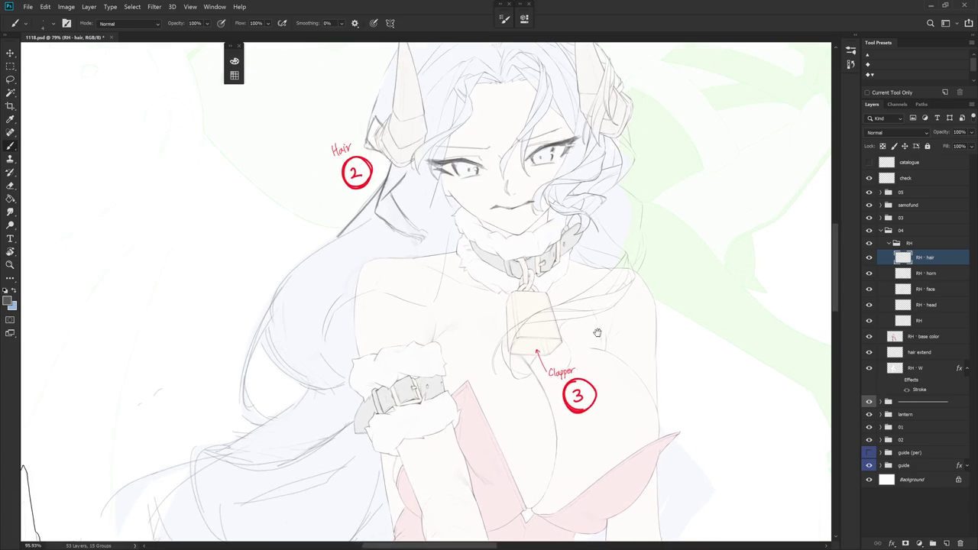
scroll(588, 351, "up", 3)
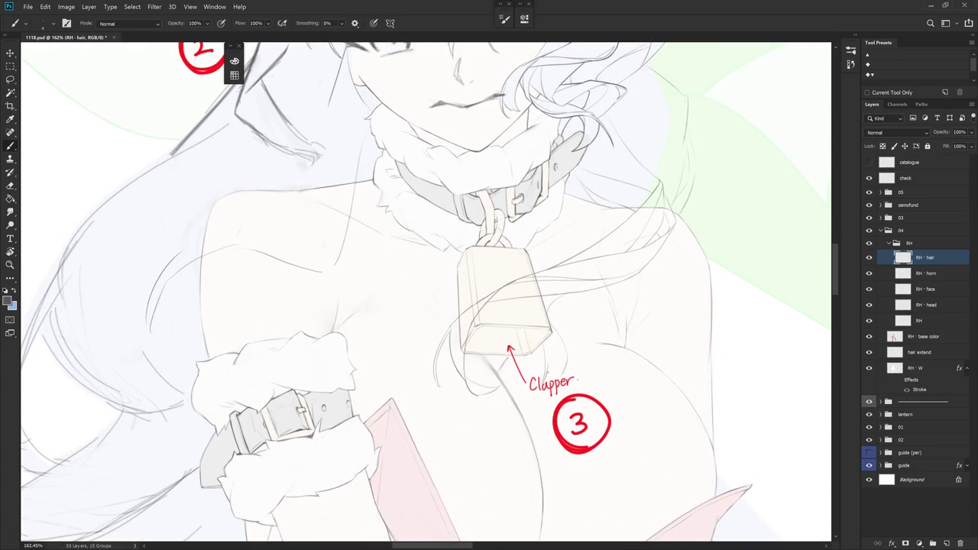
key("r")
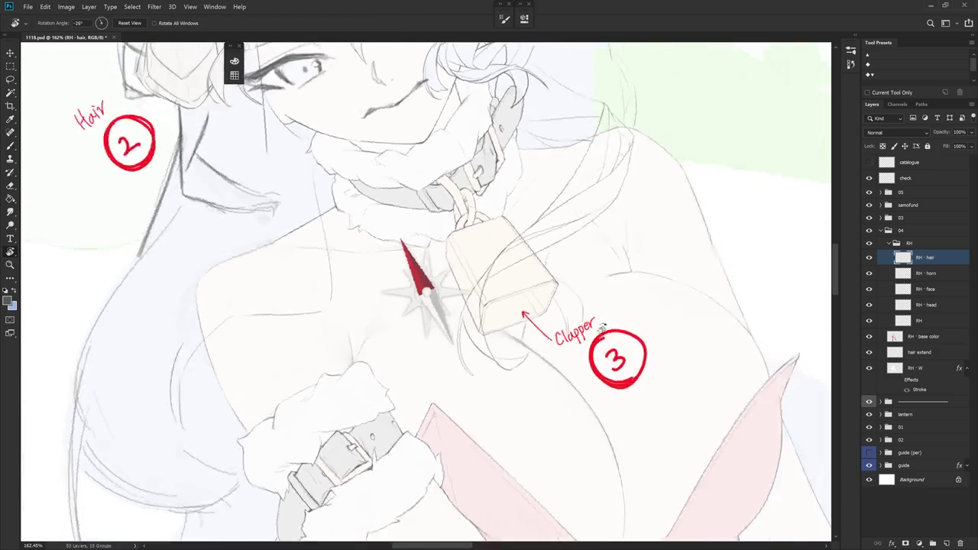
left_click_drag(535, 367, 584, 288)
key("e")
key("b")
key("e")
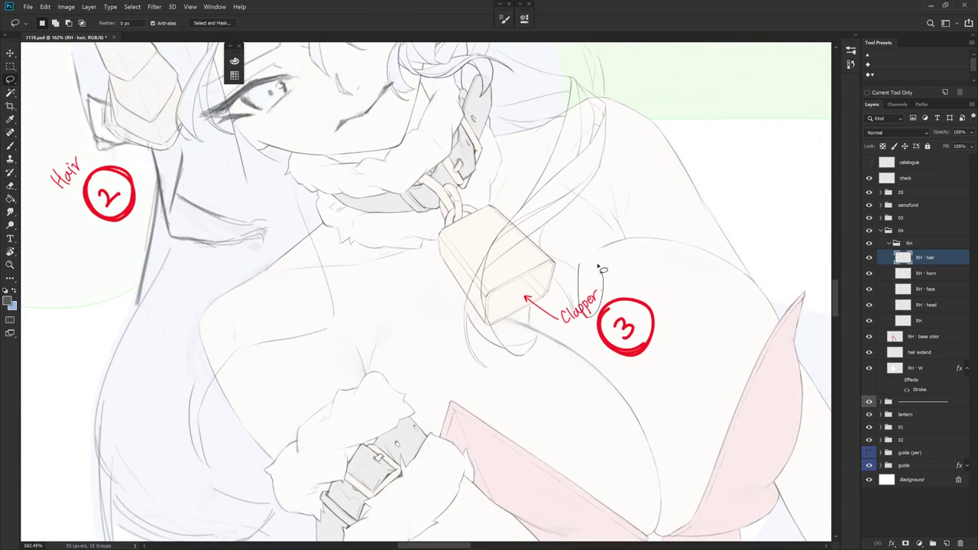
key("b")
left_click_drag(576, 286, 573, 301)
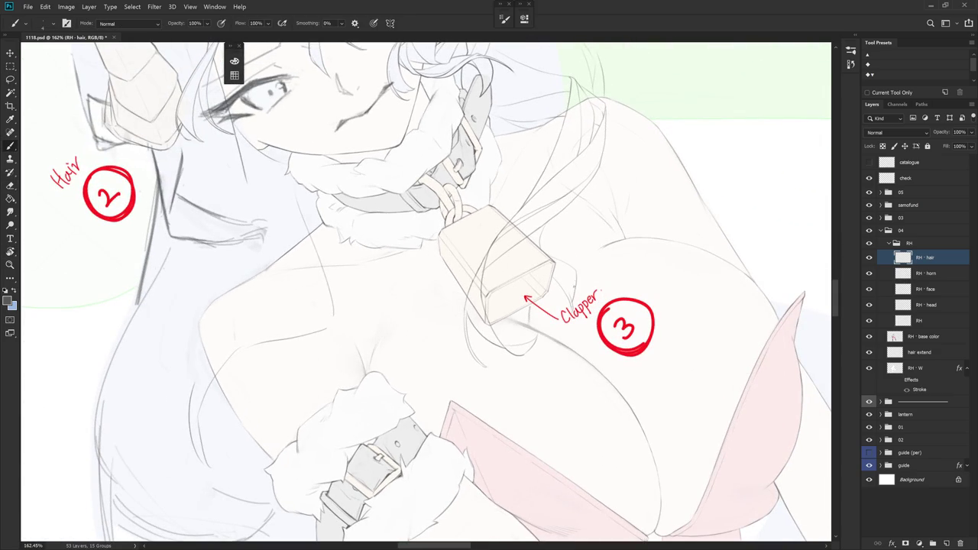
key("ctrl+z")
Reset the view rotation upright and hide the 'check' layer's red annotation notes
mouse_move(601, 245)
left_mouse_down()
mouse_move(594, 359)
mouse_move(600, 245)
left_mouse_up()
key("e")
key("b")
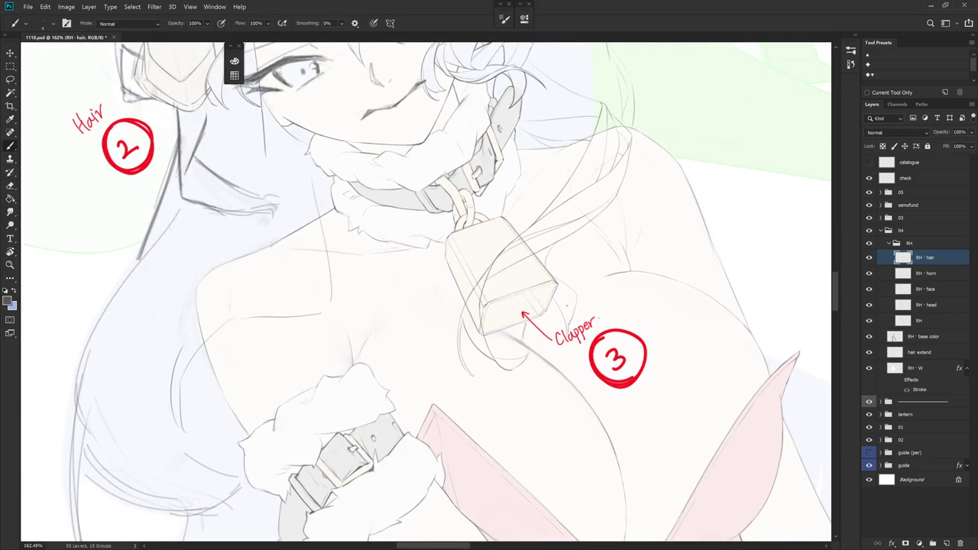
left_click_drag(571, 264, 561, 312)
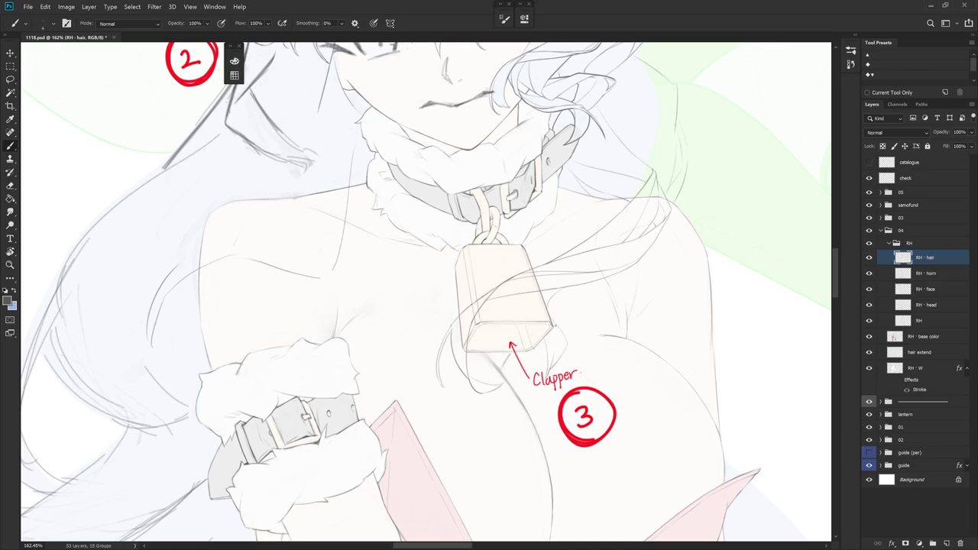
left_click_drag(560, 317, 557, 250)
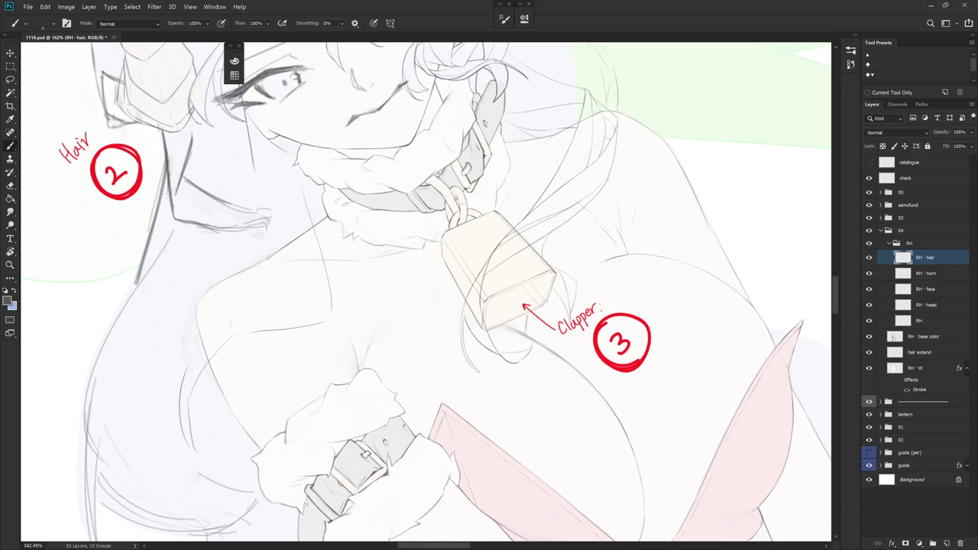
key("Escape")
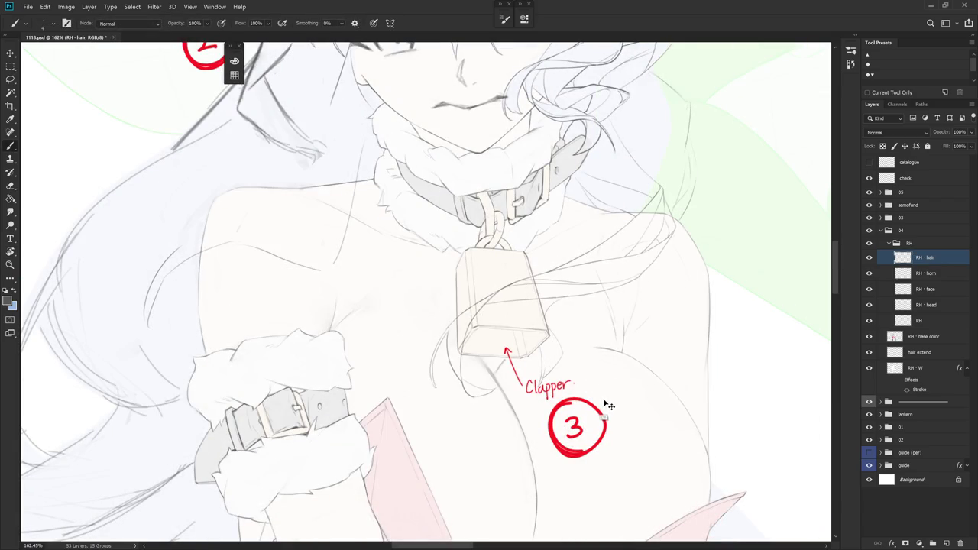
key("l")
left_click_drag(562, 353, 546, 396)
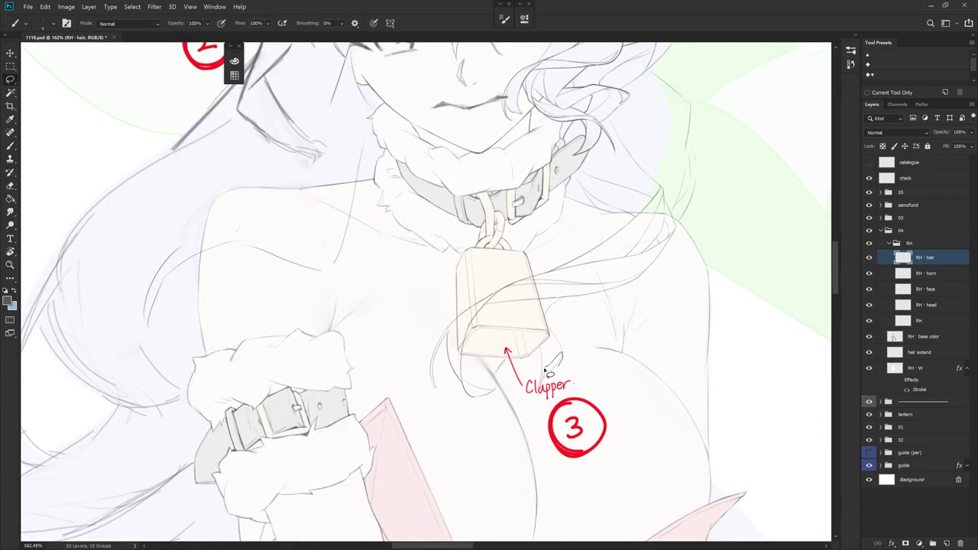
key("Escape")
key("b")
left_click(869, 177)
Lasso the stray strokes near the bell and reposition the view with the head level
key("e")
scroll(604, 394, "down", 5)
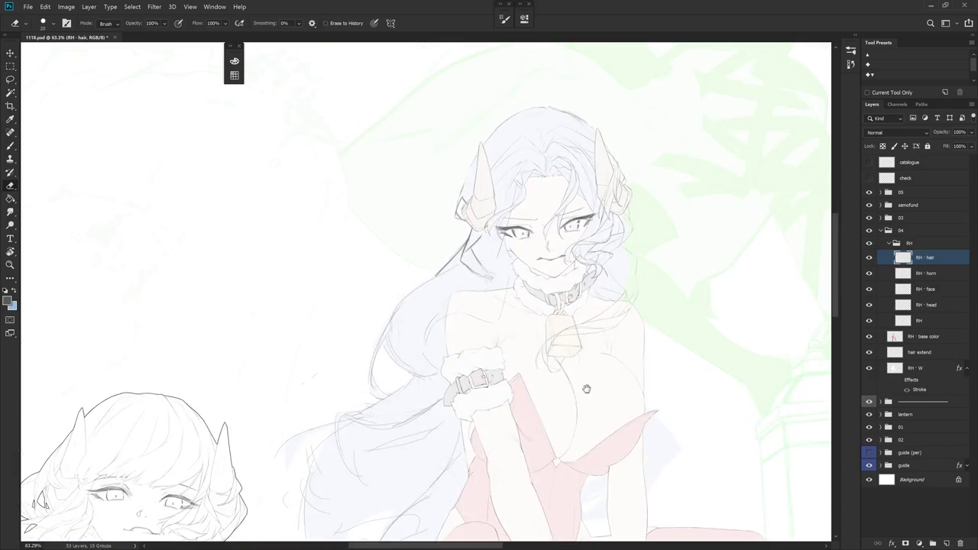
scroll(587, 388, "up", 3)
key("l")
left_click_drag(593, 336, 567, 334)
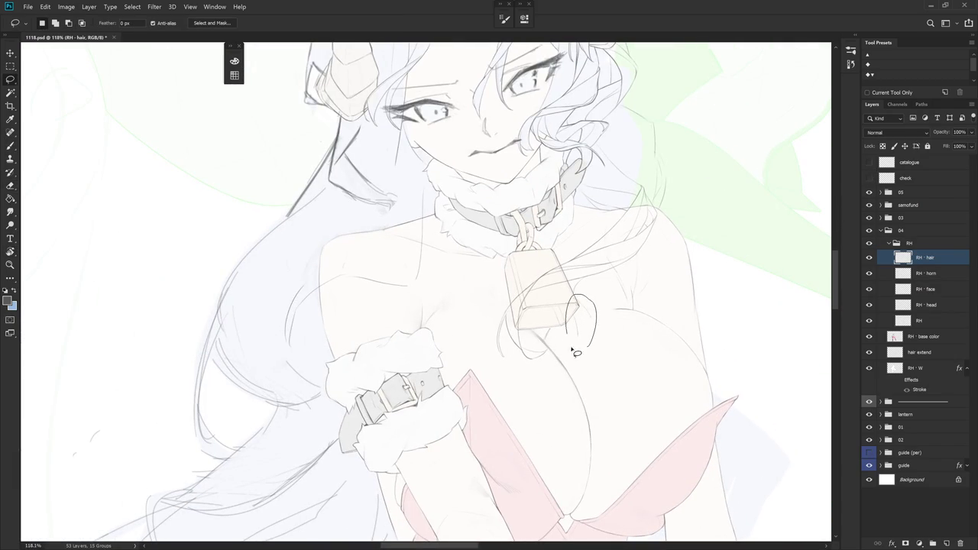
key("e")
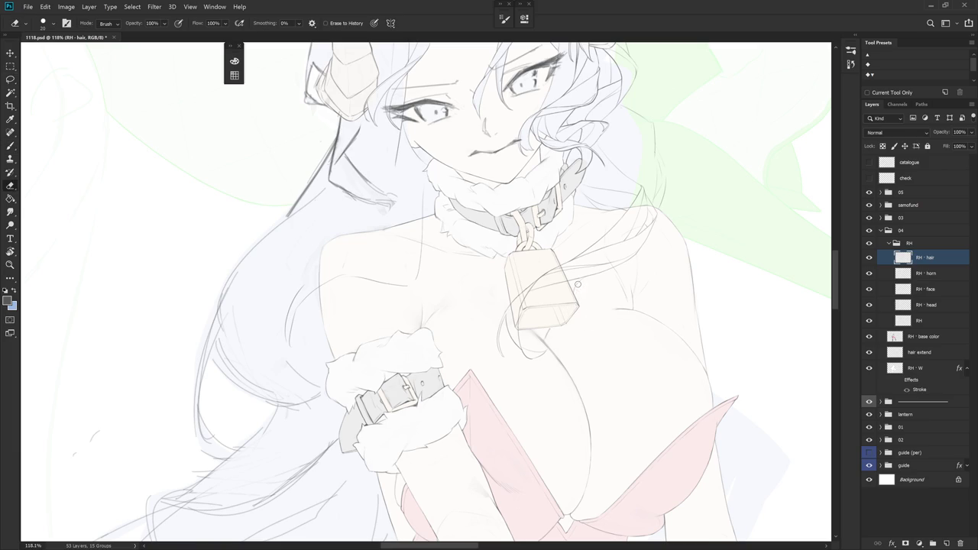
key("b")
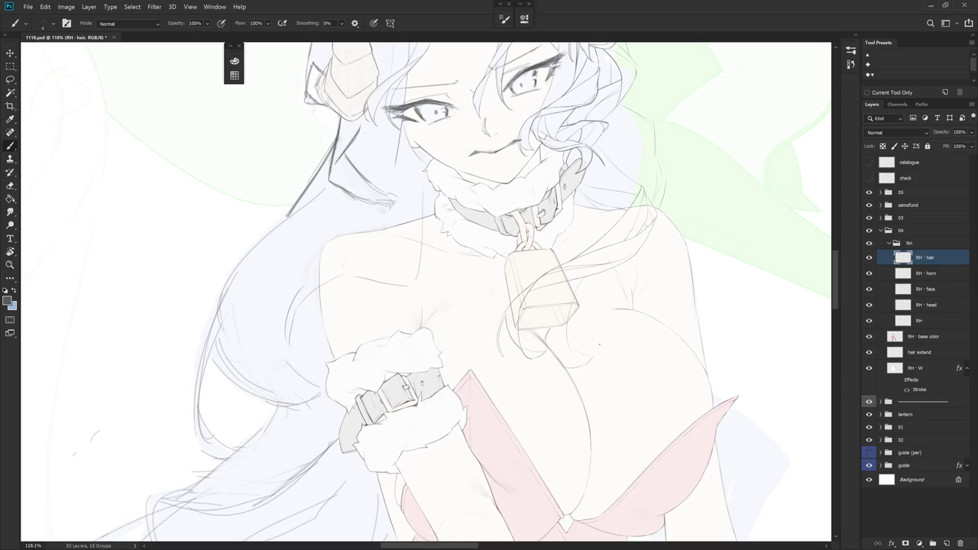
left_click_drag(637, 421, 572, 413)
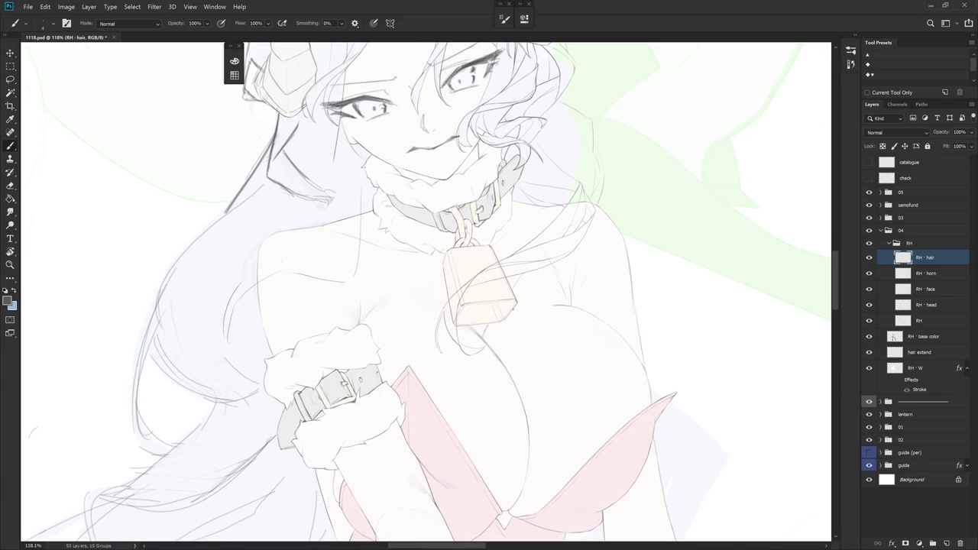
left_click_drag(524, 329, 518, 401)
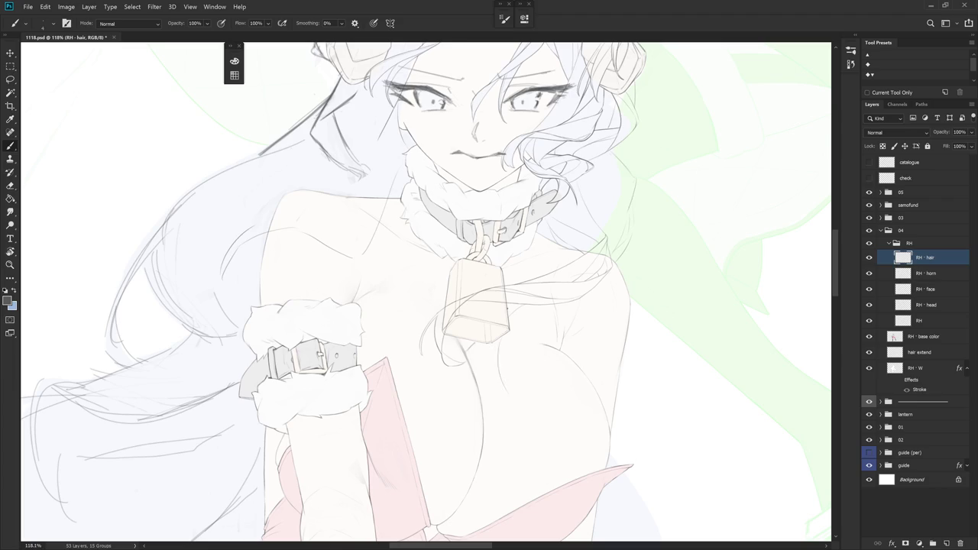
Draw a hair stroke down the bell's right side that curves left beneath it
key("ctrl+z")
mouse_move(502, 353)
left_mouse_down()
mouse_move(518, 377)
mouse_move(566, 355)
left_mouse_up()
key("r")
scroll(536, 319, "up", 3)
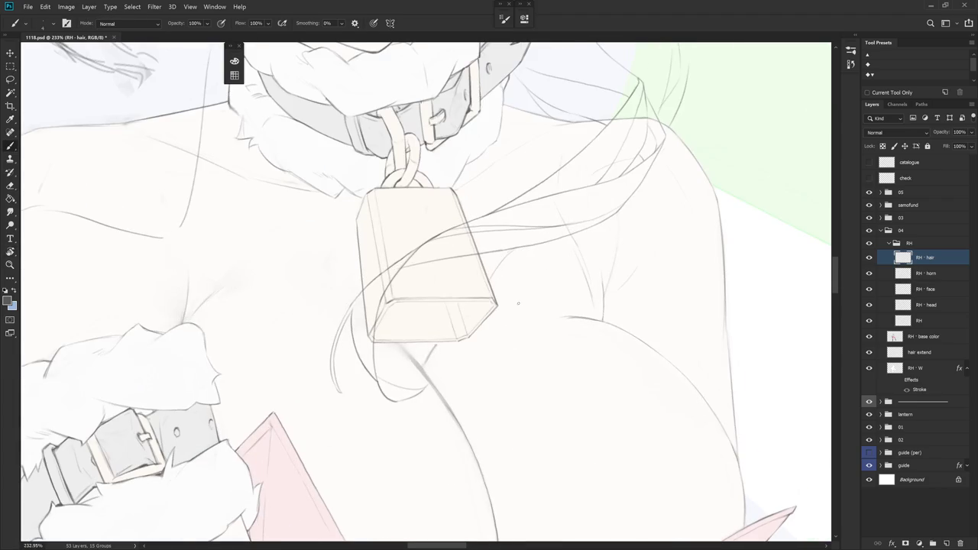
key("ctrl+z")
mouse_move(522, 315)
left_mouse_down()
mouse_move(520, 348)
mouse_move(468, 352)
mouse_move(518, 334)
mouse_move(485, 378)
left_mouse_up()
key("ctrl+z")
key("ctrl+z")
key("ctrl+z")
key("ctrl+z")
left_click_drag(508, 299, 532, 347)
mouse_move(518, 307)
left_mouse_down()
mouse_move(532, 348)
mouse_move(497, 373)
left_mouse_up()
left_click_drag(485, 324, 515, 344)
scroll(588, 349, "down", 8)
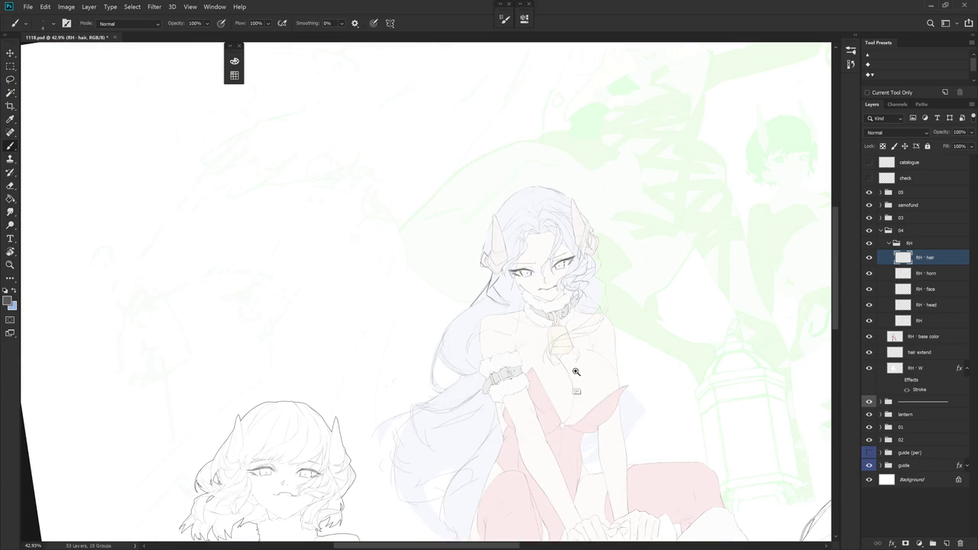
Lasso and delete the strokes right of the bell, then deselect
scroll(579, 376, "up", 5)
key("l")
mouse_move(584, 377)
left_mouse_down()
mouse_move(579, 325)
mouse_move(573, 379)
left_mouse_up()
key("Delete")
key("ctrl+d")
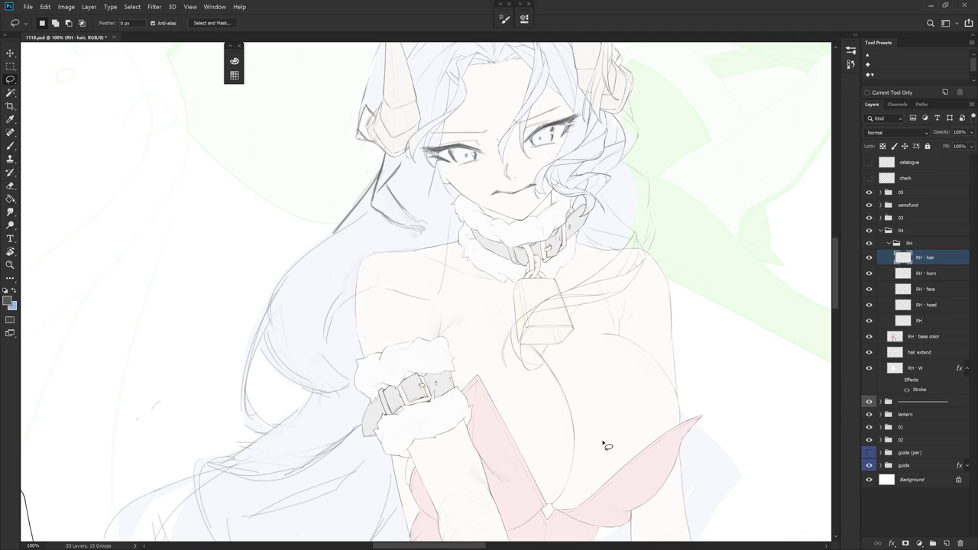
scroll(564, 323, "up", 5)
key("b")
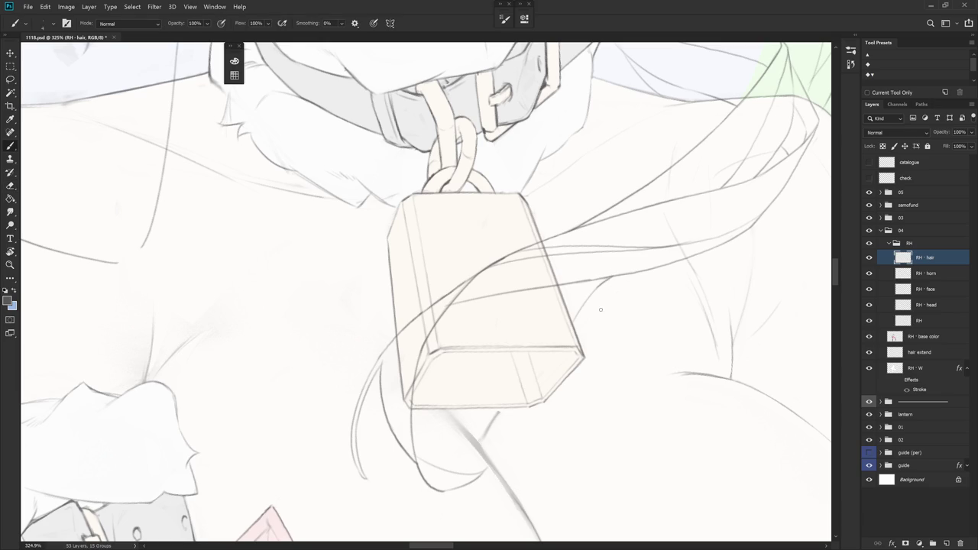
Redraw a hair strand curving down beside the bell, tilting the view around it
scroll(612, 275, "down", 2)
scroll(601, 267, "down", 4)
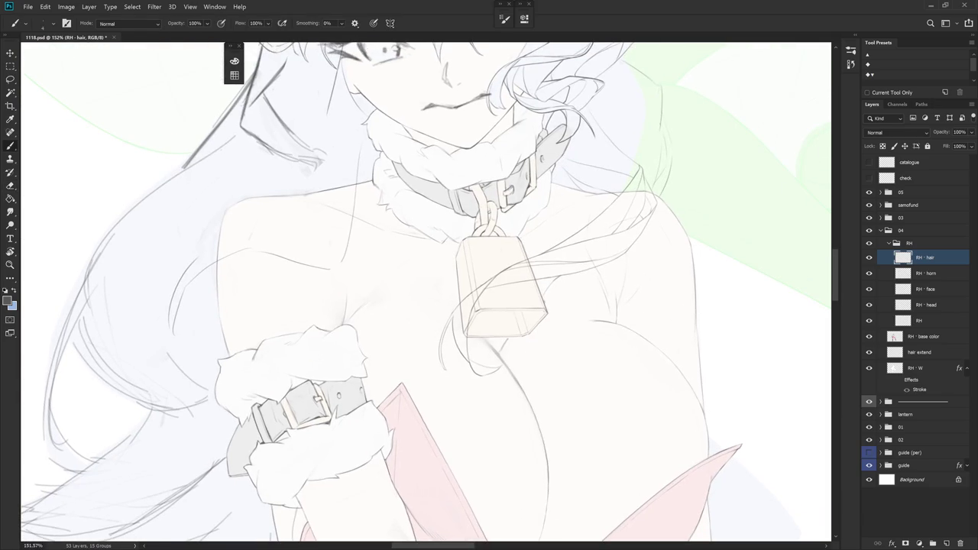
mouse_move(556, 326)
left_mouse_down()
mouse_move(550, 358)
mouse_move(538, 364)
left_mouse_up()
key("r")
left_click_drag(538, 374, 565, 274)
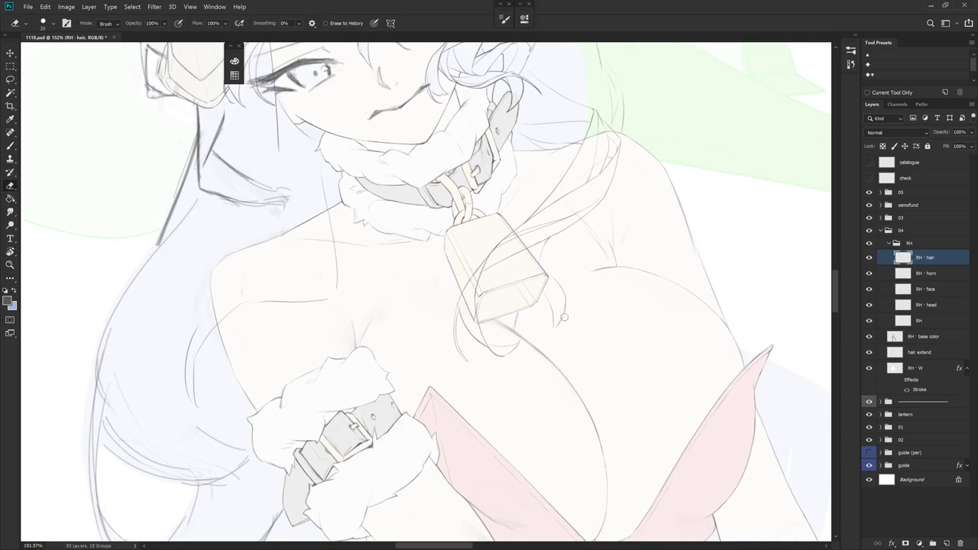
key("b")
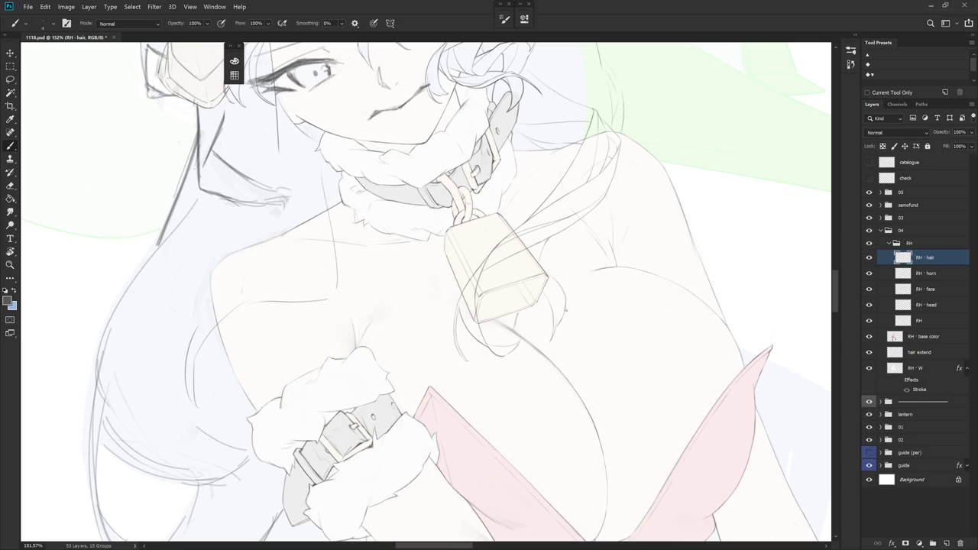
key("e")
key("b")
left_click_drag(550, 330, 548, 340)
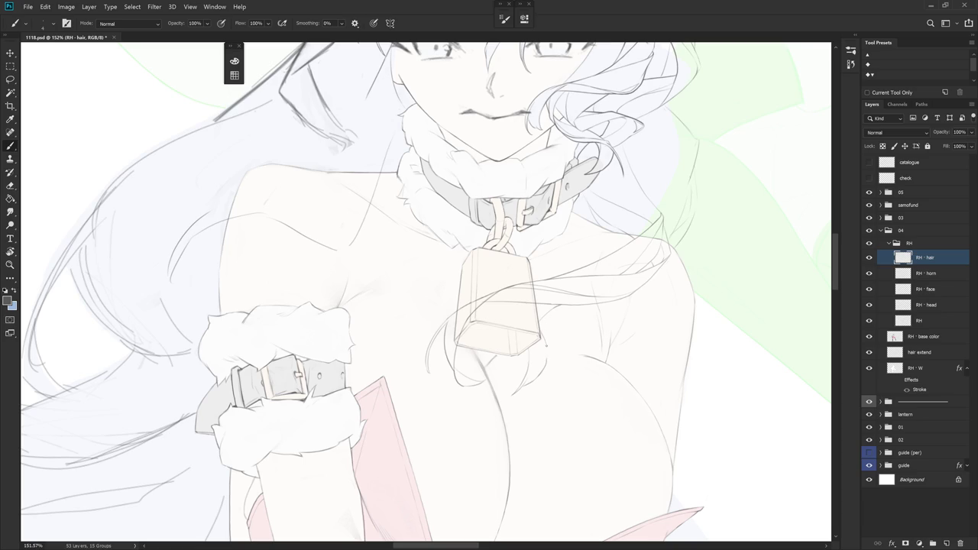
key("r")
mouse_move(570, 381)
left_mouse_down()
mouse_move(574, 226)
mouse_move(632, 260)
mouse_move(533, 371)
mouse_move(500, 374)
left_mouse_up()
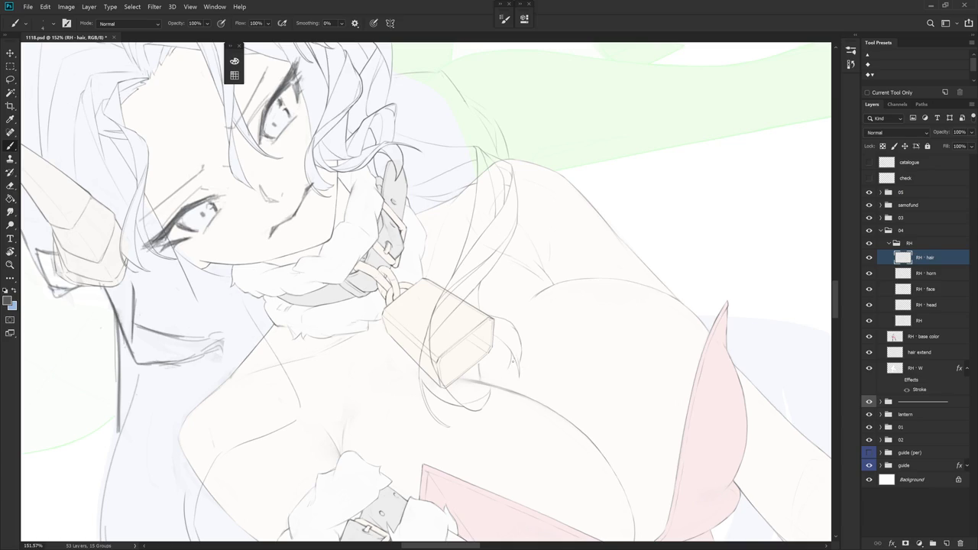
mouse_move(510, 365)
left_mouse_down()
mouse_move(461, 436)
mouse_move(500, 417)
left_mouse_up()
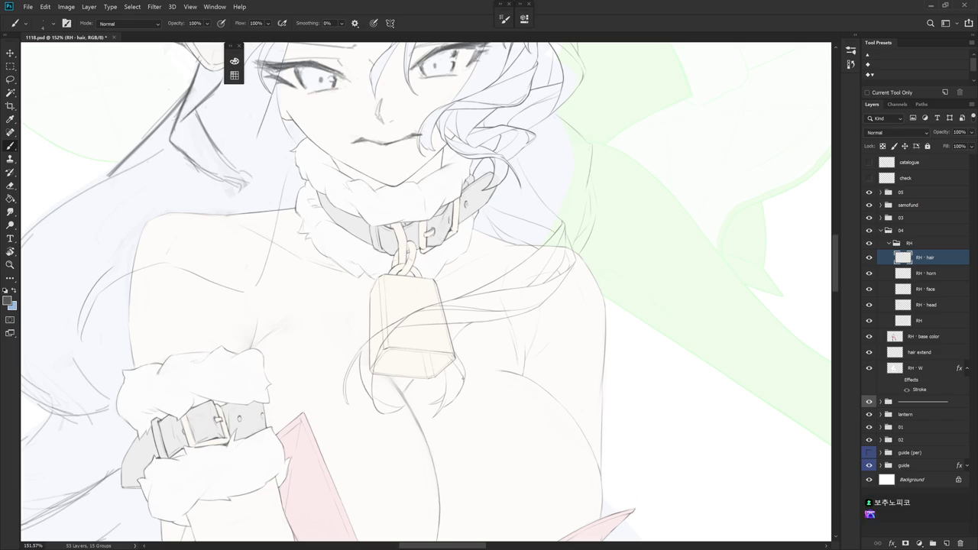
mouse_move(452, 358)
left_mouse_down()
mouse_move(569, 347)
mouse_move(537, 445)
left_mouse_up()
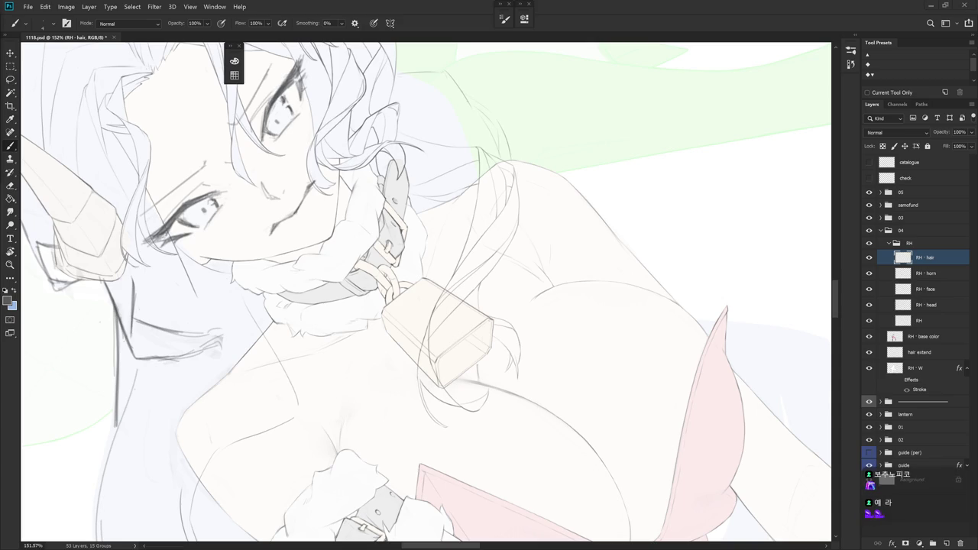
mouse_move(750, 305)
left_mouse_down()
mouse_move(583, 356)
mouse_move(506, 216)
left_mouse_up()
Bring the bell upright in view and draw a short hair line beside it
key("e")
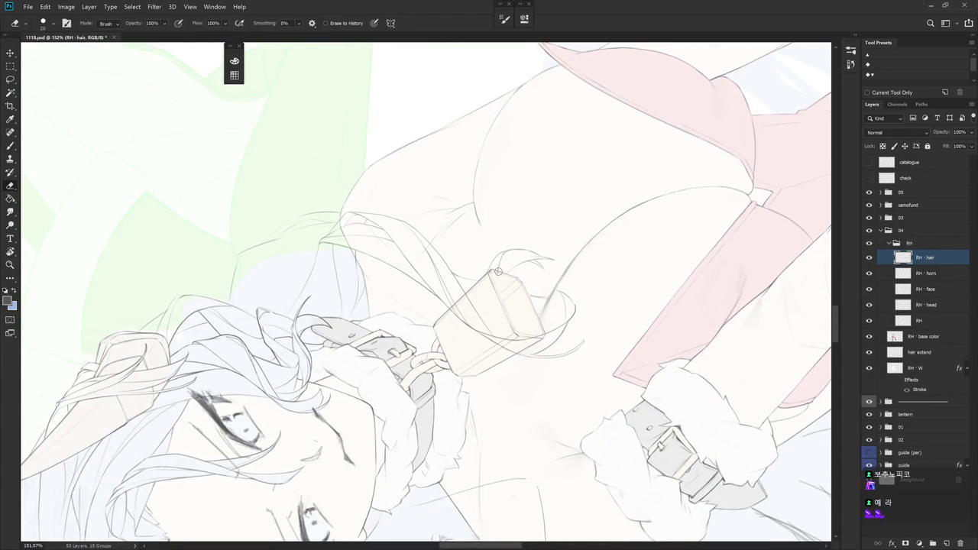
mouse_move(623, 262)
left_mouse_down()
mouse_move(503, 332)
mouse_move(543, 376)
mouse_move(468, 325)
mouse_move(462, 333)
mouse_move(509, 343)
left_mouse_up()
key("b")
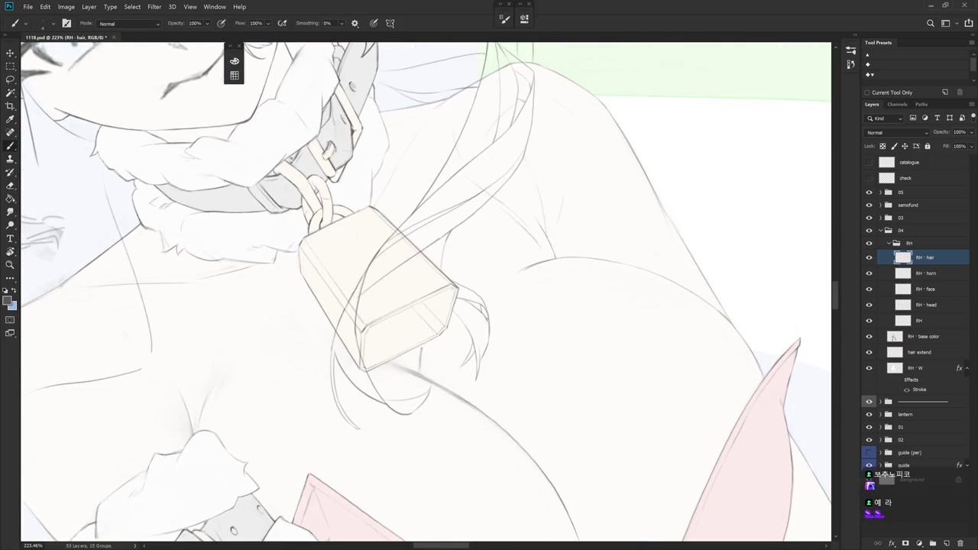
mouse_move(493, 313)
left_mouse_down()
mouse_move(510, 366)
mouse_move(505, 308)
left_mouse_up()
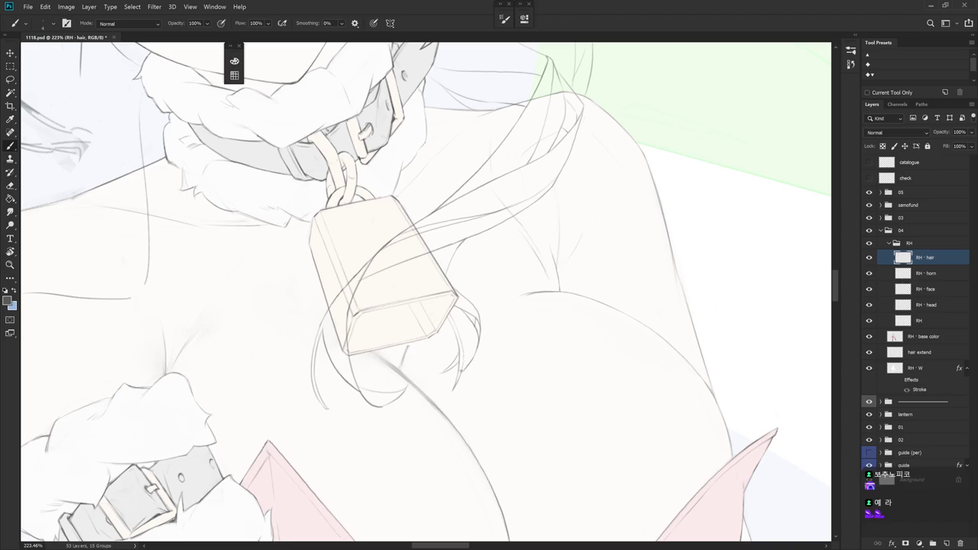
left_click_drag(487, 309, 515, 303)
left_click_drag(539, 273, 508, 283)
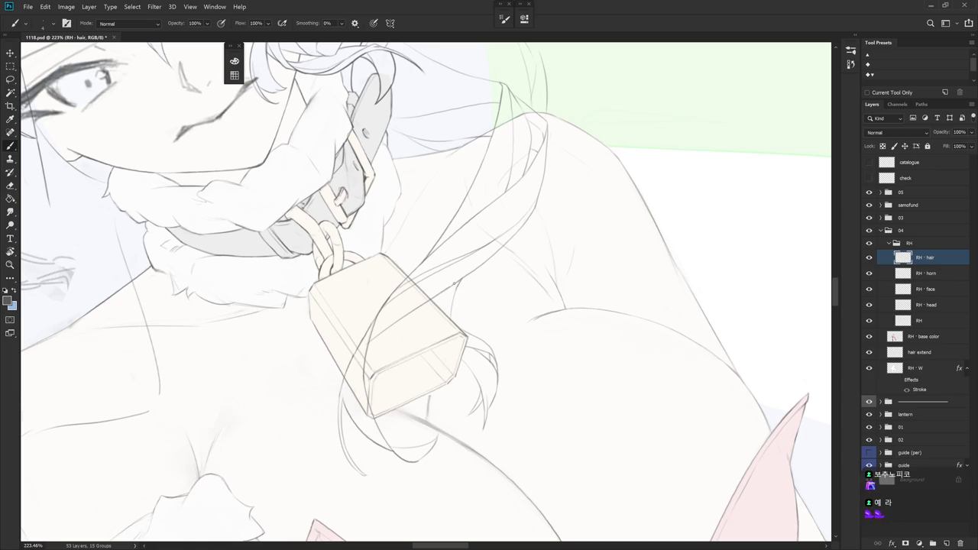
left_click_drag(457, 283, 440, 302)
Add a thin hair stroke running down beside the bell, then zoom out
key("e")
left_click_drag(557, 267, 423, 311)
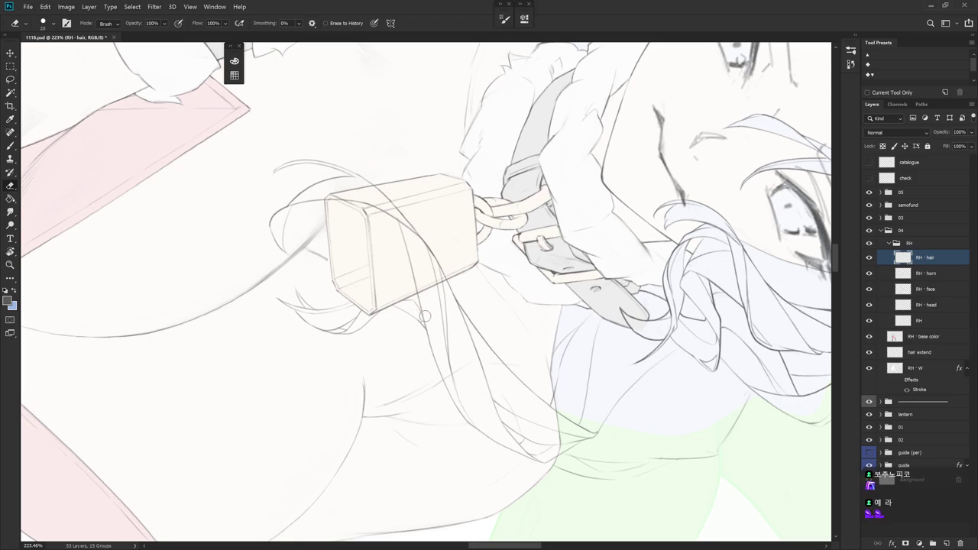
key("b")
mouse_move(422, 307)
left_mouse_down()
mouse_move(469, 422)
mouse_move(535, 446)
mouse_move(502, 177)
mouse_move(558, 258)
left_mouse_up()
key("e")
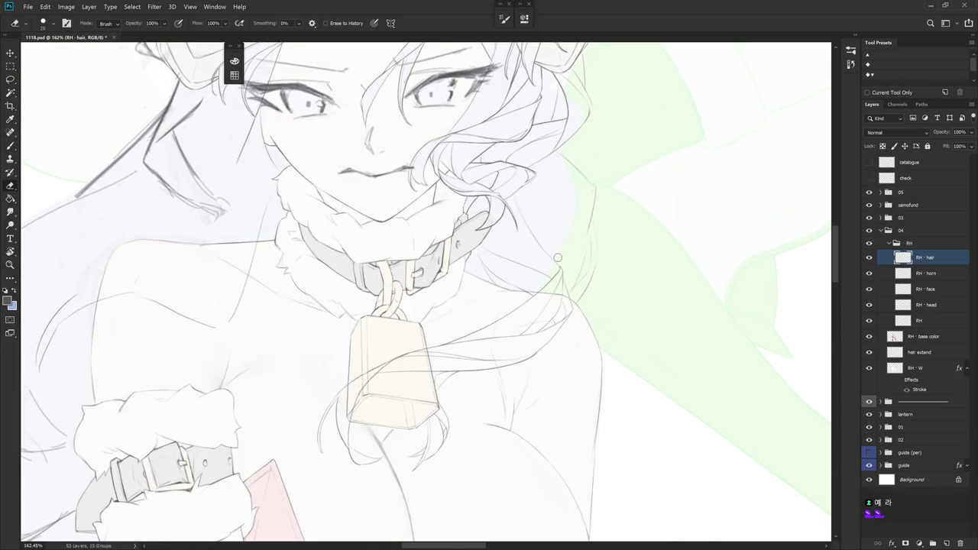
scroll(558, 257, "down", 3)
key("b")
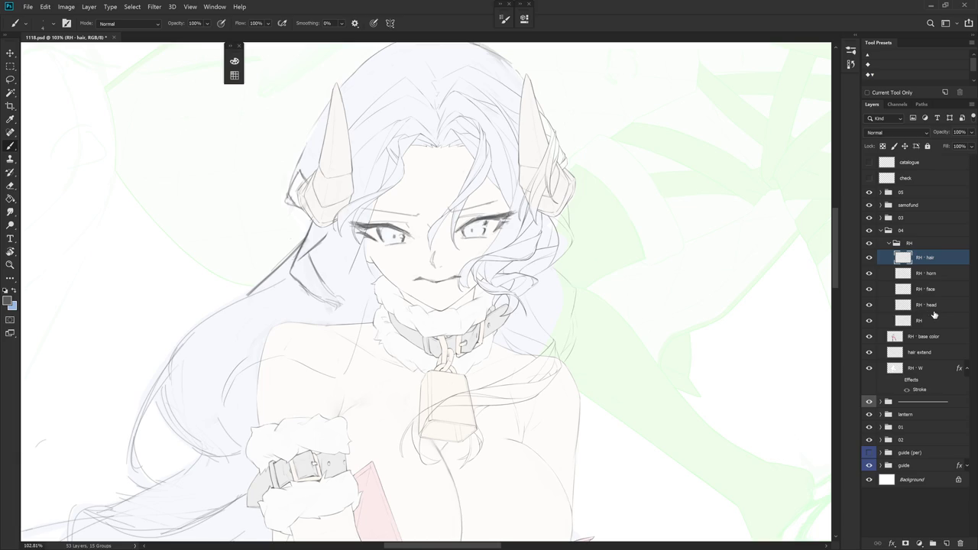
On the RH layer, erase with a larger eraser the lines at the bell's lower-left corner and right edge
key("alt+bracketleft")
key("alt+bracketleft")
key("alt+bracketleft")
mouse_move(559, 460)
left_mouse_down()
mouse_move(604, 398)
mouse_move(490, 364)
mouse_move(551, 361)
left_mouse_up()
key("e")
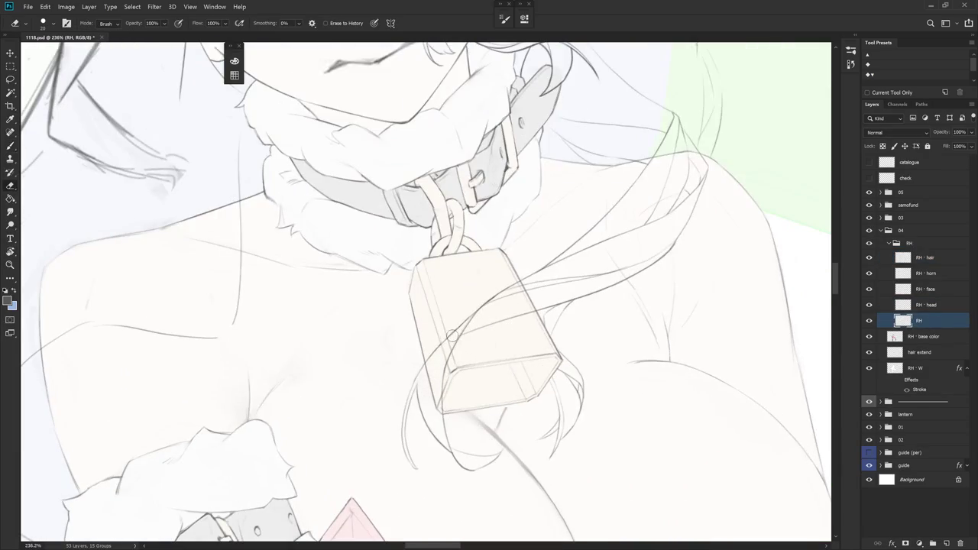
key("bracketright")
left_click_drag(439, 407, 433, 382)
left_click_drag(522, 283, 537, 311)
Check the RH - hair layer, return to the RH layer, and rotate the view back upright
scroll(606, 369, "down", 4)
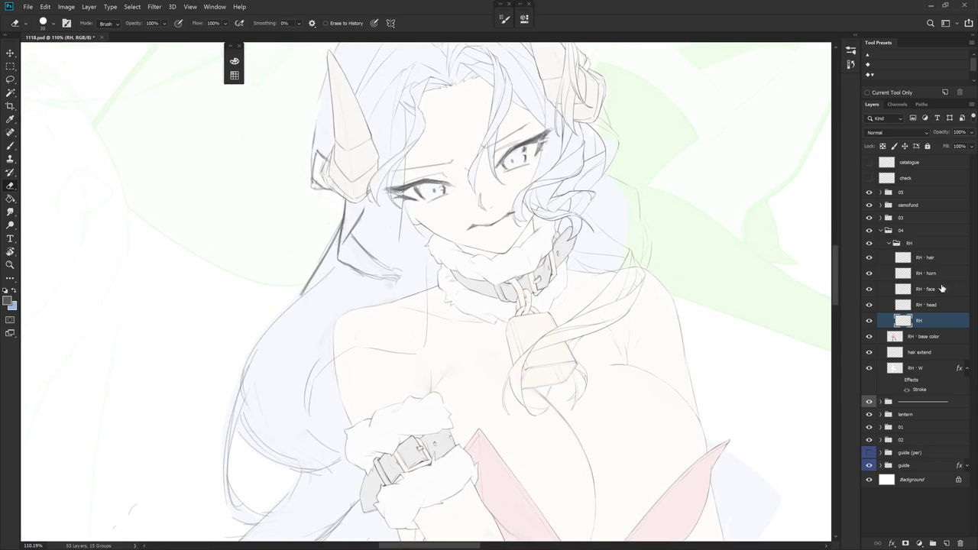
left_click(945, 260)
scroll(527, 358, "up", 4)
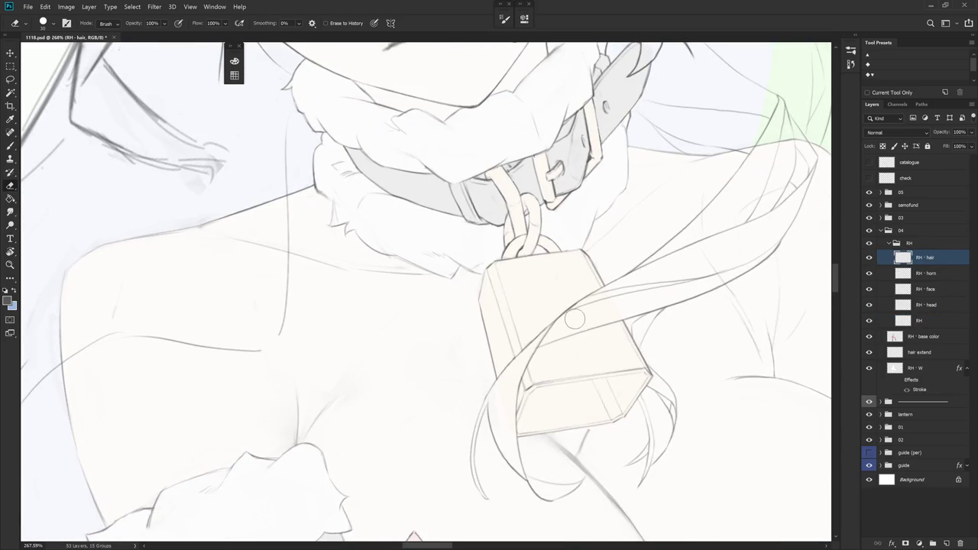
scroll(565, 325, "down", 4)
left_click(931, 322)
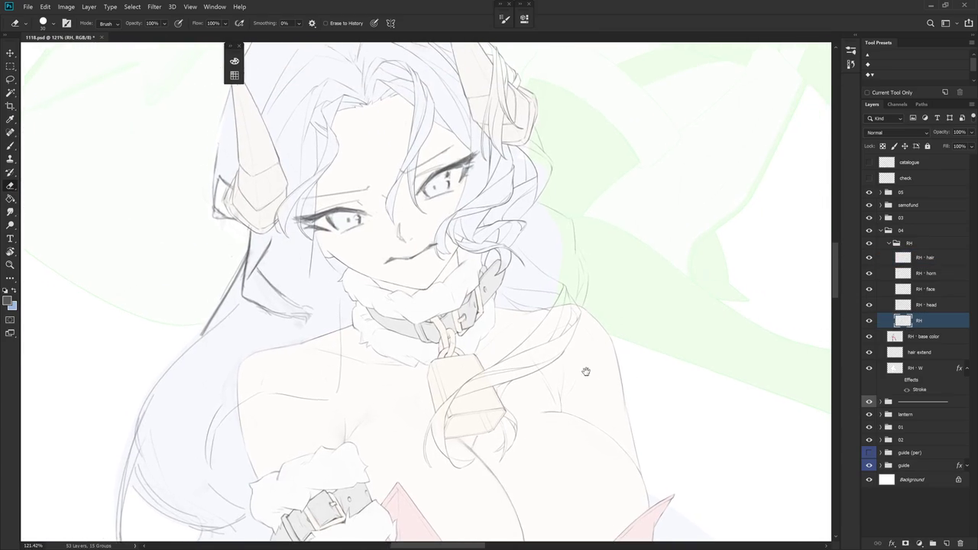
scroll(590, 372, "up", 2)
scroll(632, 375, "up", 3)
key("r")
left_click_drag(546, 313, 508, 417)
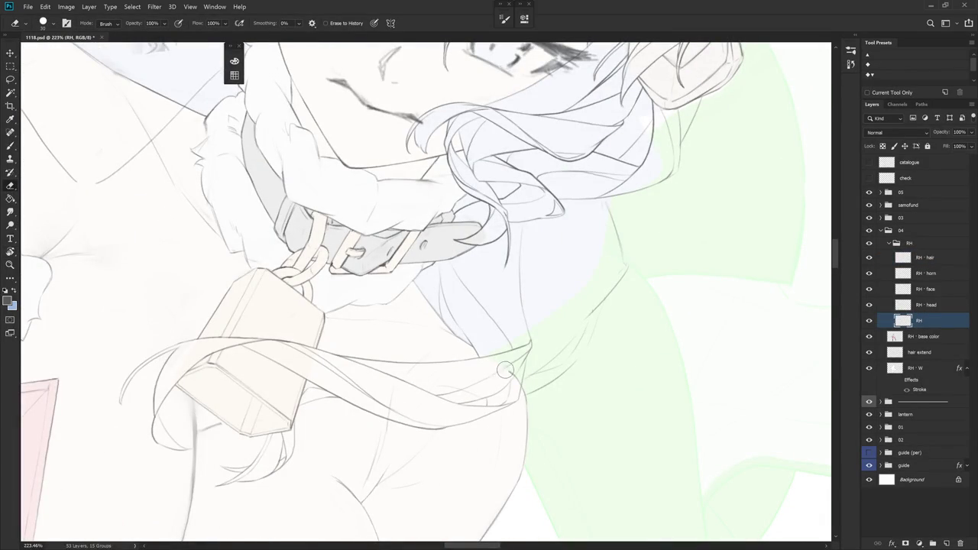
key("r")
left_click_drag(510, 472, 625, 290)
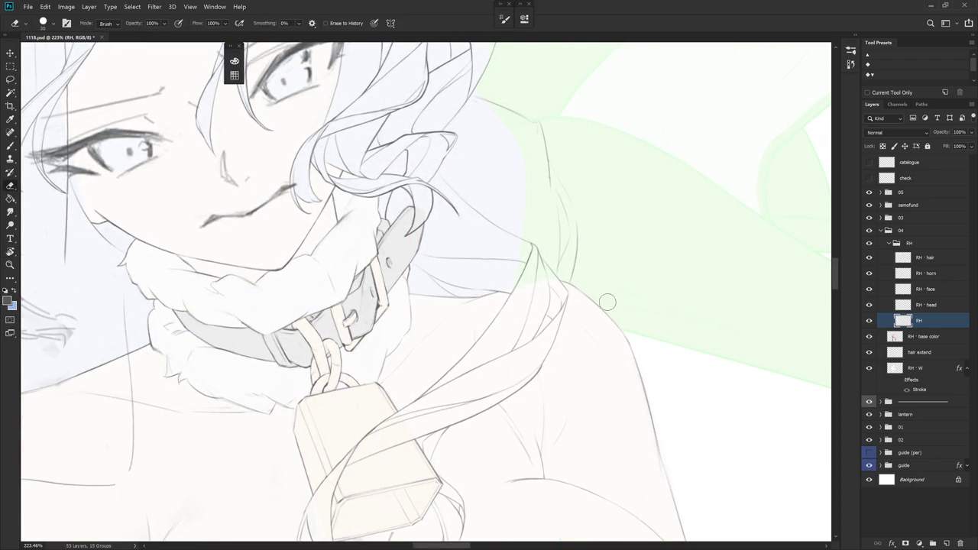
scroll(579, 400, "down", 5)
scroll(579, 399, "down", 5)
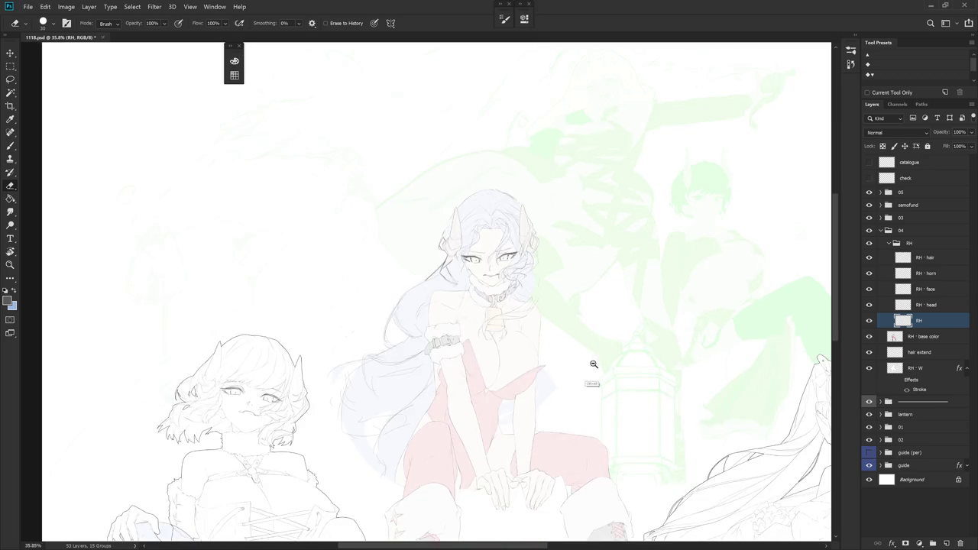
Zoom out to the whole illustration, zoom back in, and expand the History panel
scroll(535, 345, "down", 5)
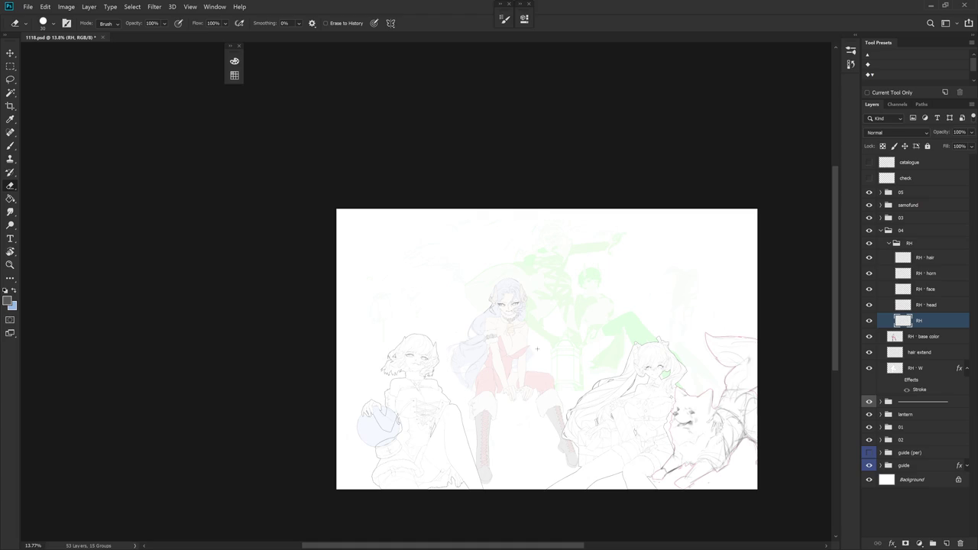
scroll(496, 310, "up", 5)
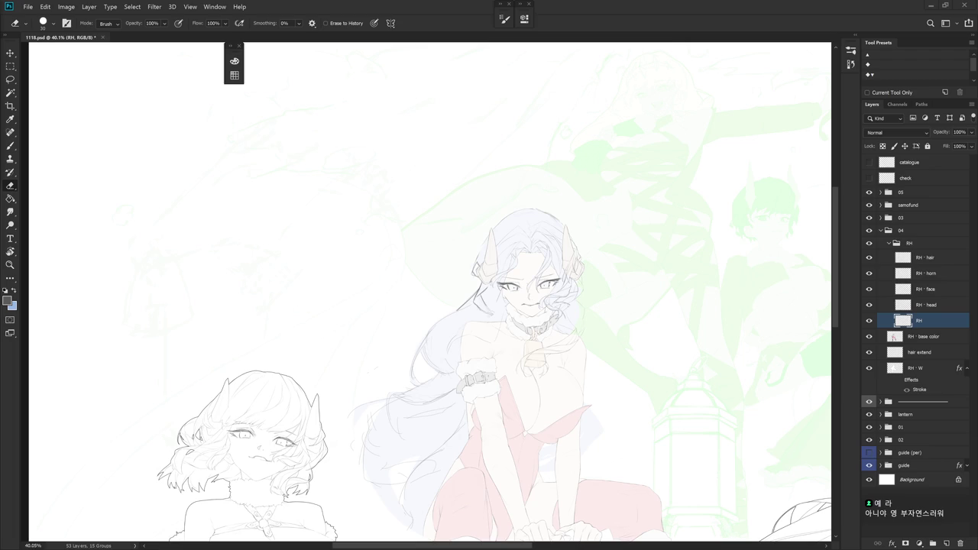
left_click(851, 64)
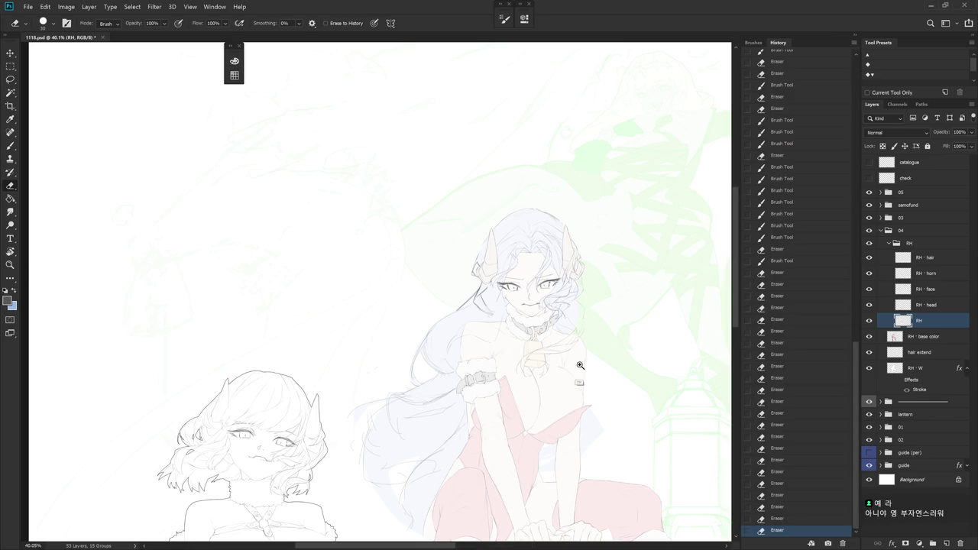
Revert to an earlier Brush Tool history state, collapse History, and zoom on the face and bell
scroll(579, 368, "up", 4)
left_click(792, 263)
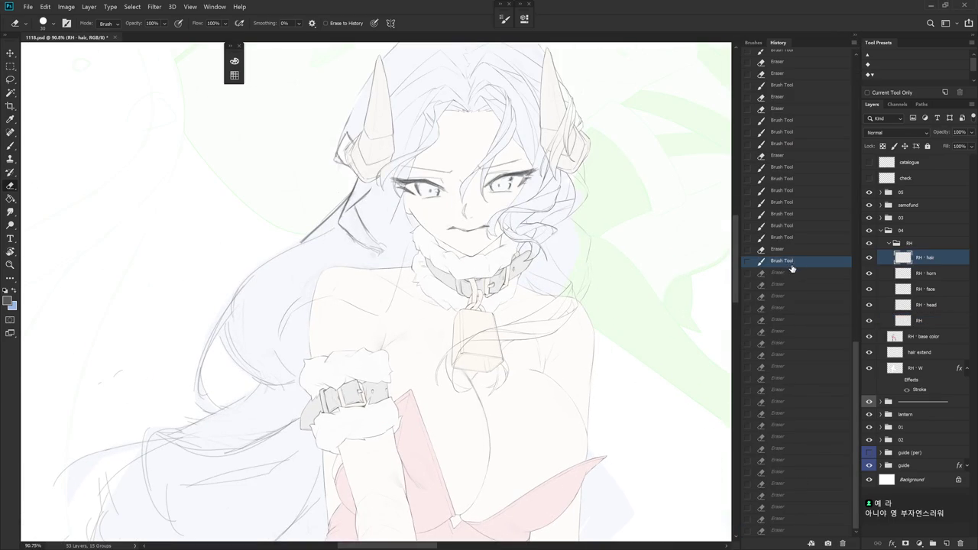
left_click(795, 308)
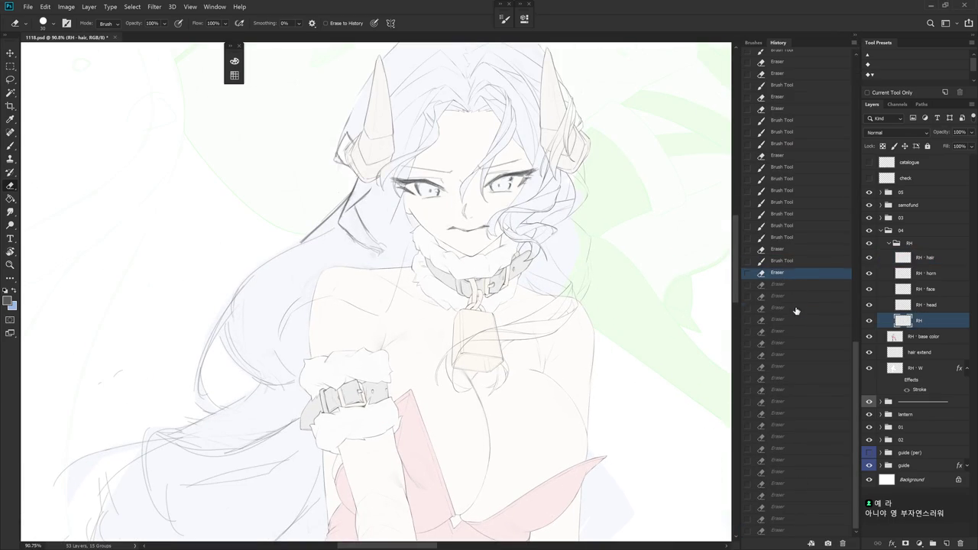
left_click(800, 403)
left_click(797, 264)
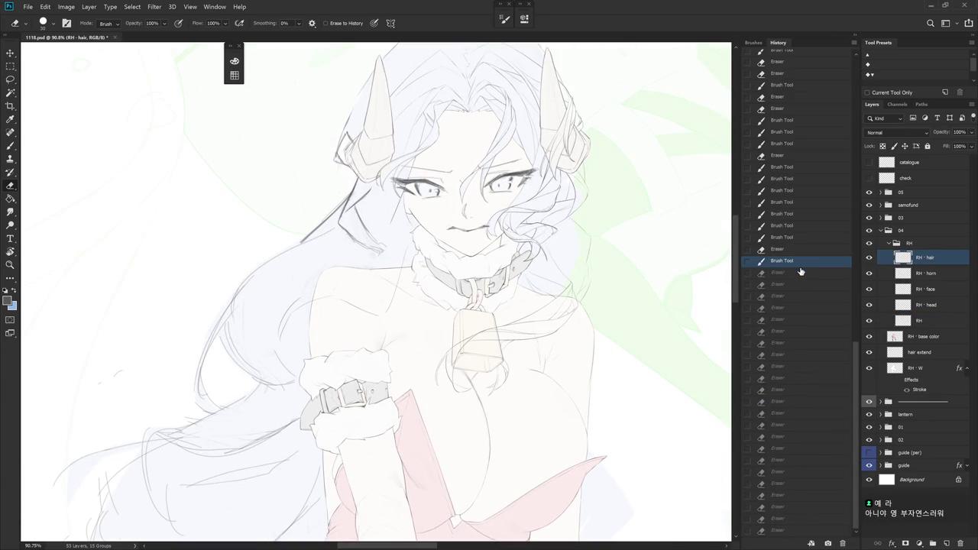
left_click(798, 251)
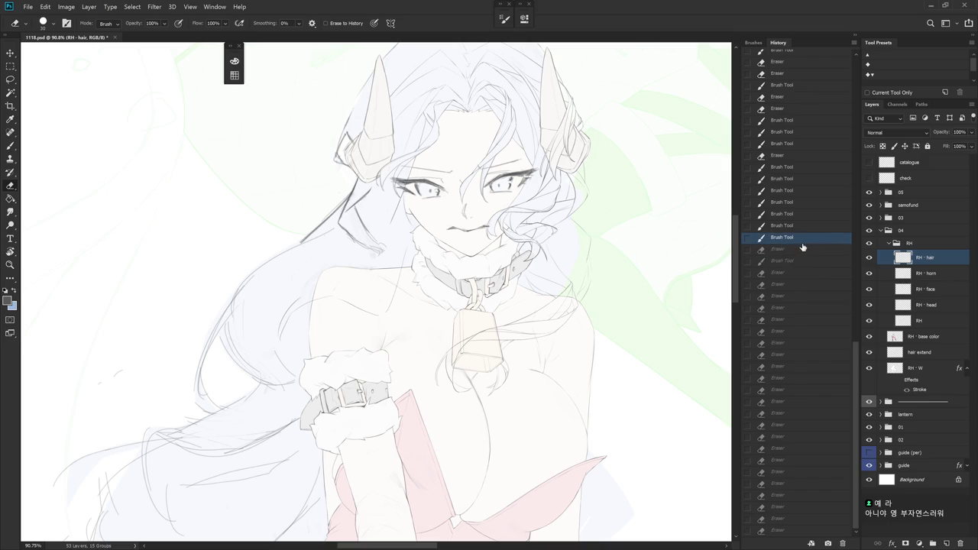
left_click(803, 254)
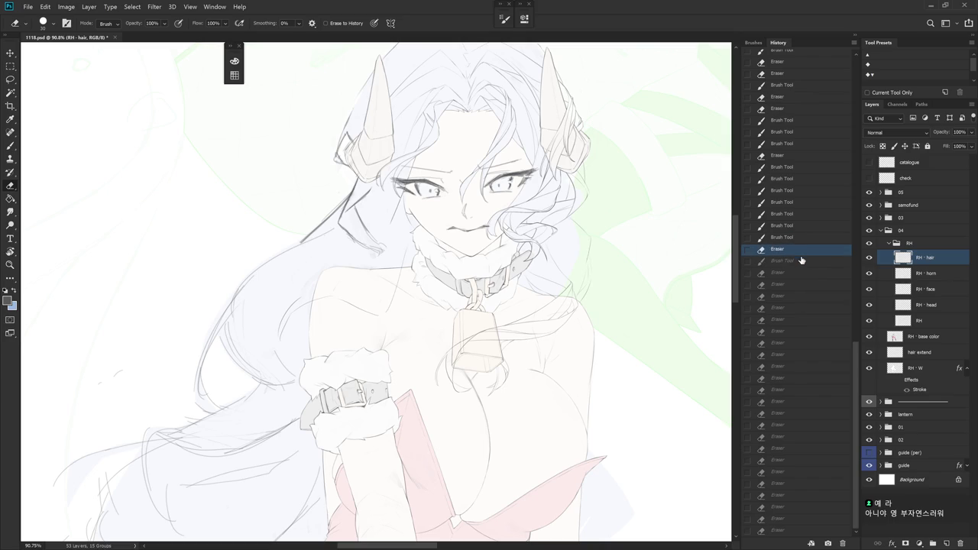
left_click(854, 42)
left_click_drag(572, 337, 579, 356)
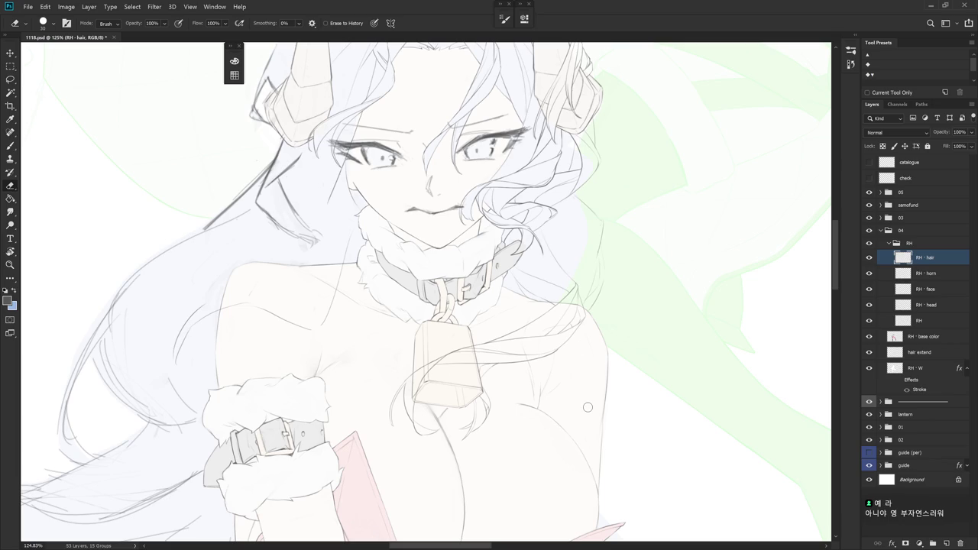
Lasso the cowbell and chest hair strands, open Liquify with size 600, then close it
key("l")
left_click_drag(543, 228, 510, 284)
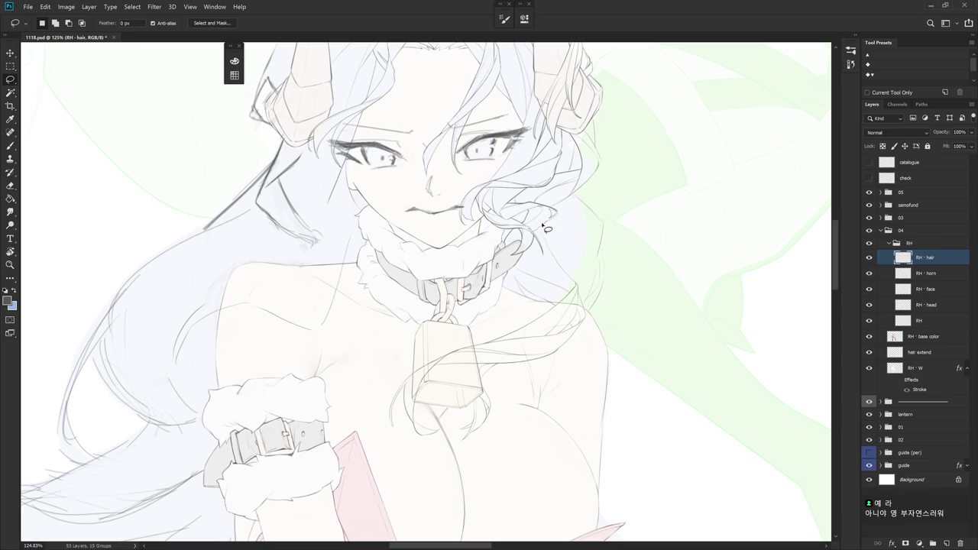
mouse_move(541, 232)
left_mouse_down()
mouse_move(604, 338)
mouse_move(589, 316)
mouse_move(579, 248)
left_mouse_up()
left_click(155, 7)
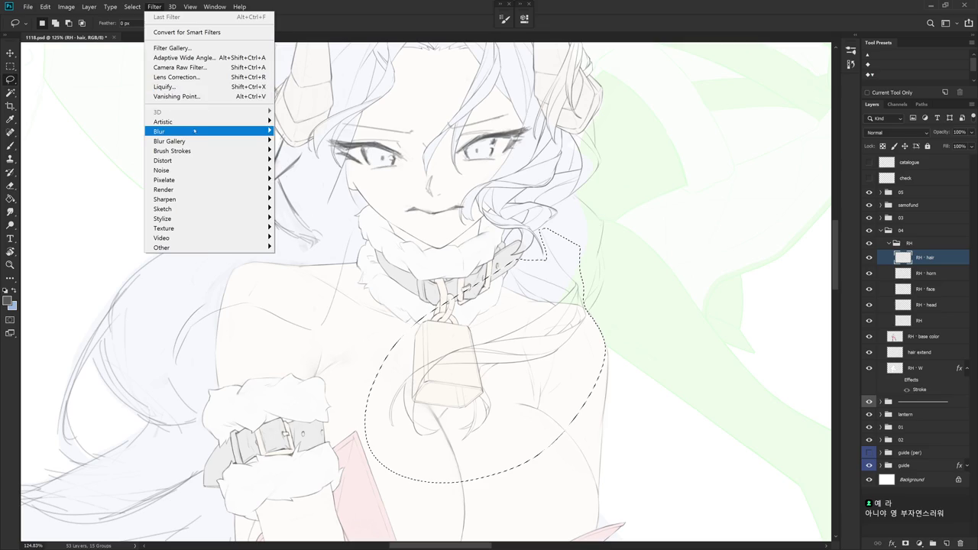
left_click(202, 94)
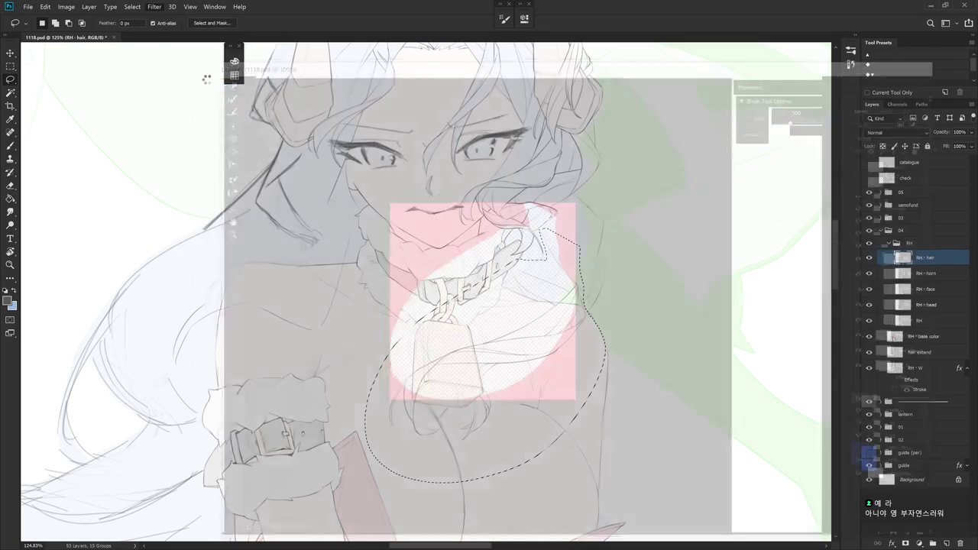
key("bracketright")
key("bracketright")
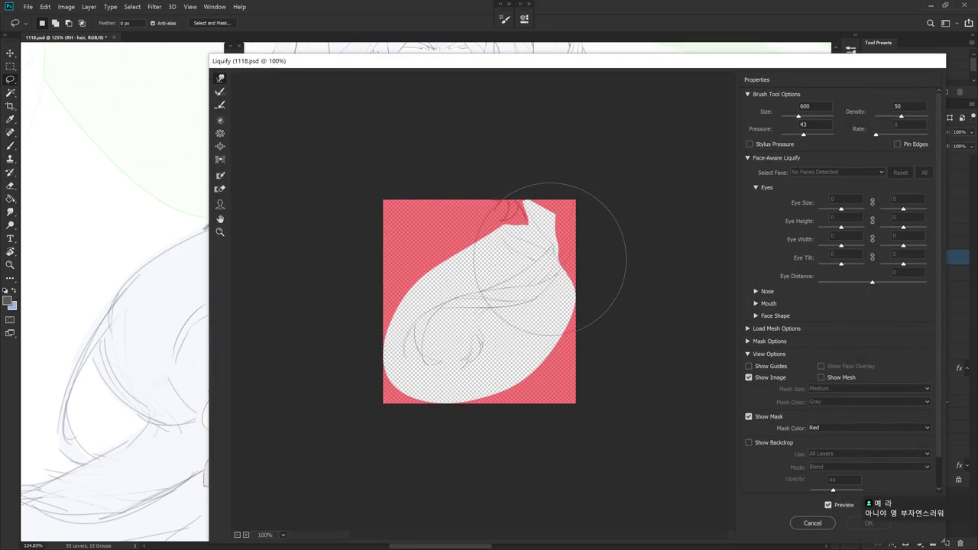
key("Return")
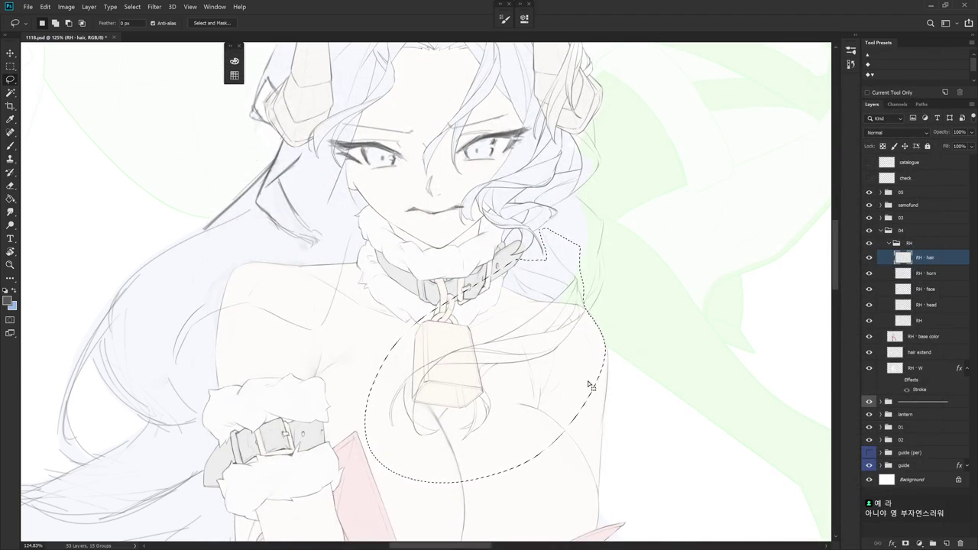
scroll(600, 383, "down", 3)
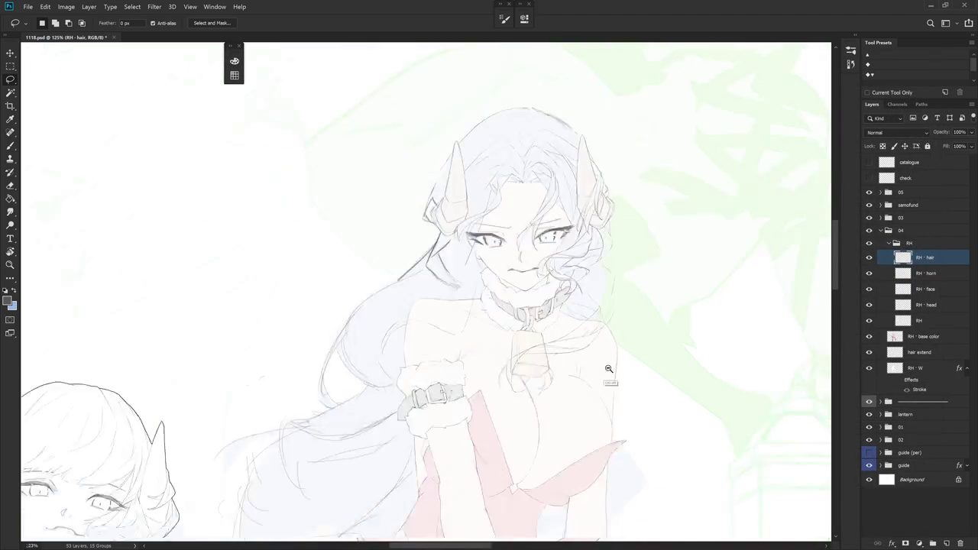
Lasso the hair strands around the cowbell, scale them up to about 113% from below, then deselect
scroll(612, 376, "down", 3)
scroll(615, 373, "up", 3)
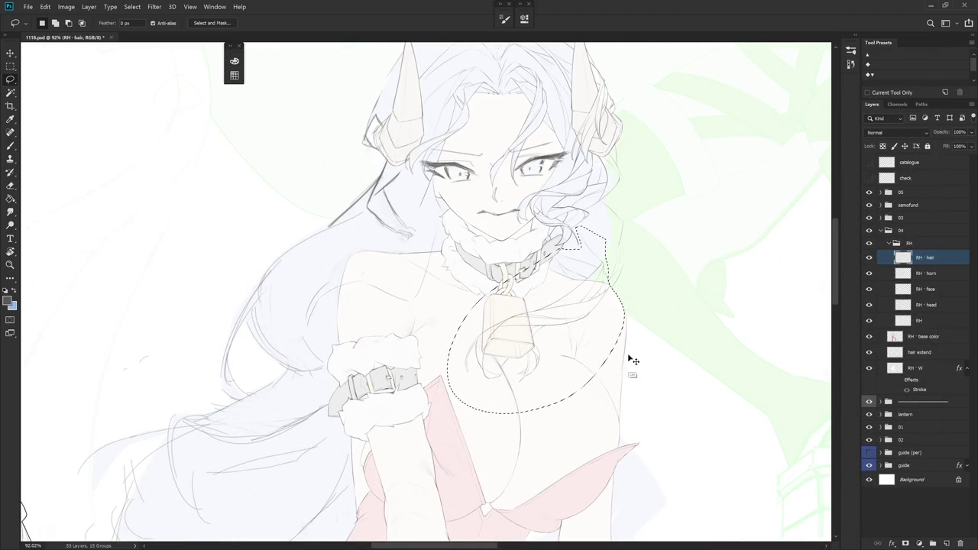
key("ctrl+d")
mouse_move(610, 277)
left_mouse_down()
mouse_move(612, 293)
mouse_move(628, 242)
mouse_move(622, 284)
mouse_move(581, 230)
mouse_move(585, 252)
mouse_move(560, 257)
mouse_move(481, 319)
mouse_move(497, 408)
mouse_move(511, 400)
mouse_move(518, 357)
mouse_move(565, 374)
mouse_move(611, 313)
left_mouse_up()
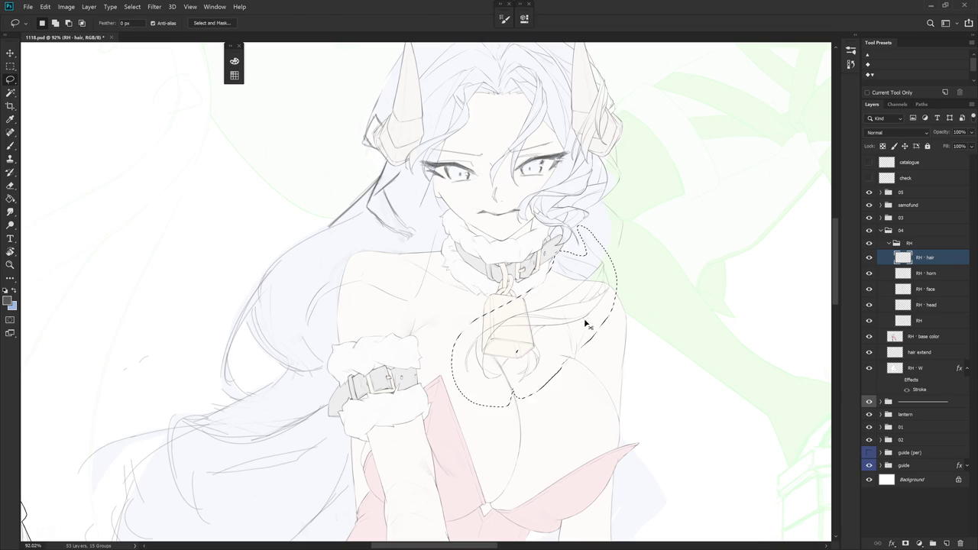
key("ctrl+t")
left_click_drag(534, 316, 490, 380)
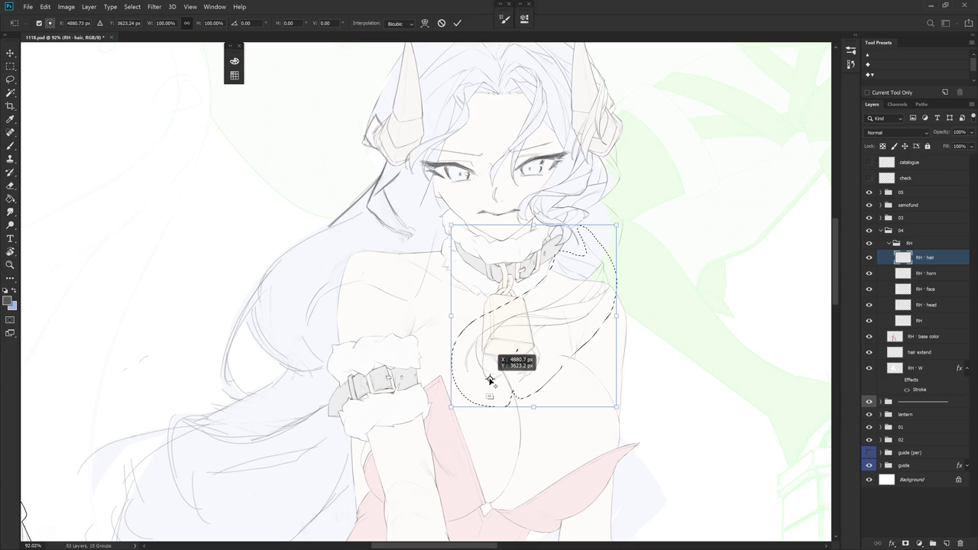
left_click_drag(617, 225, 633, 204)
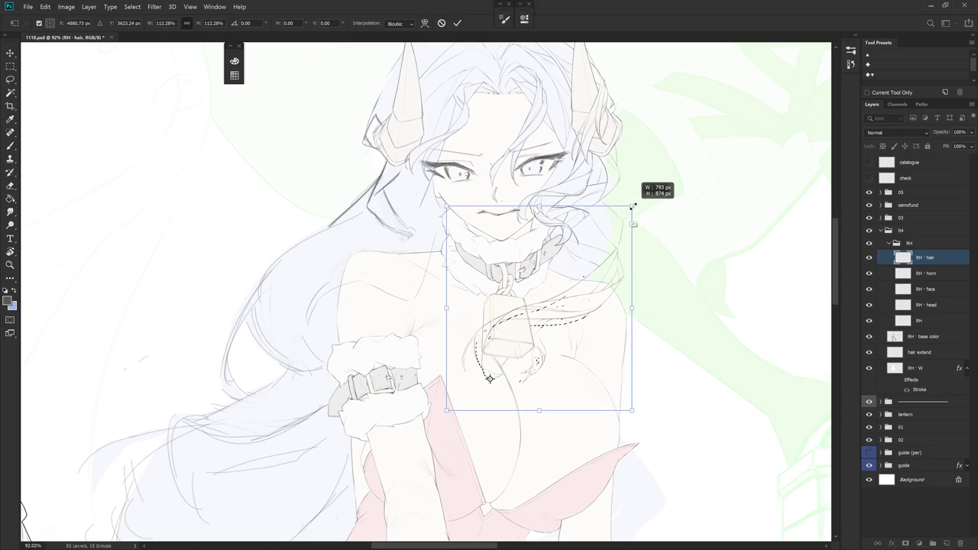
left_click_drag(633, 205, 635, 203)
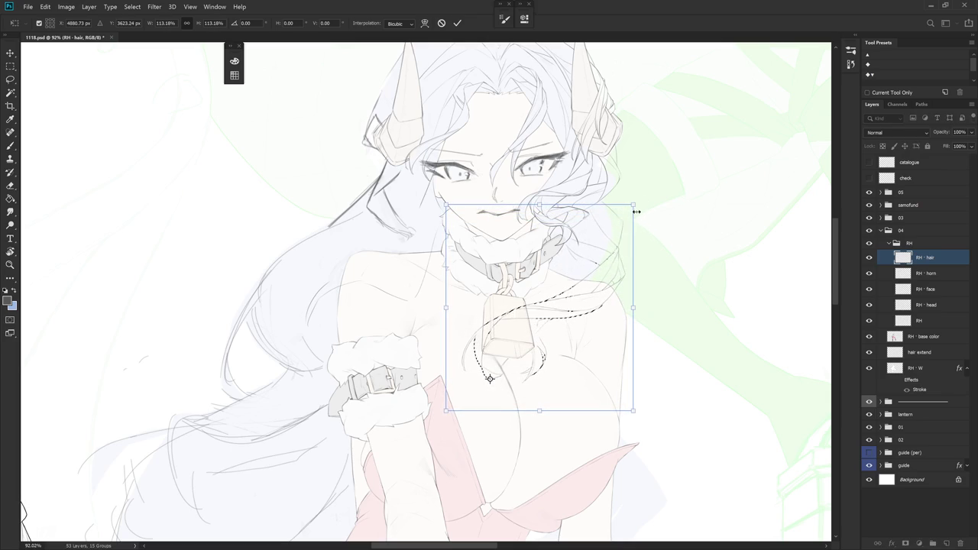
key("l")
key("ctrl+d")
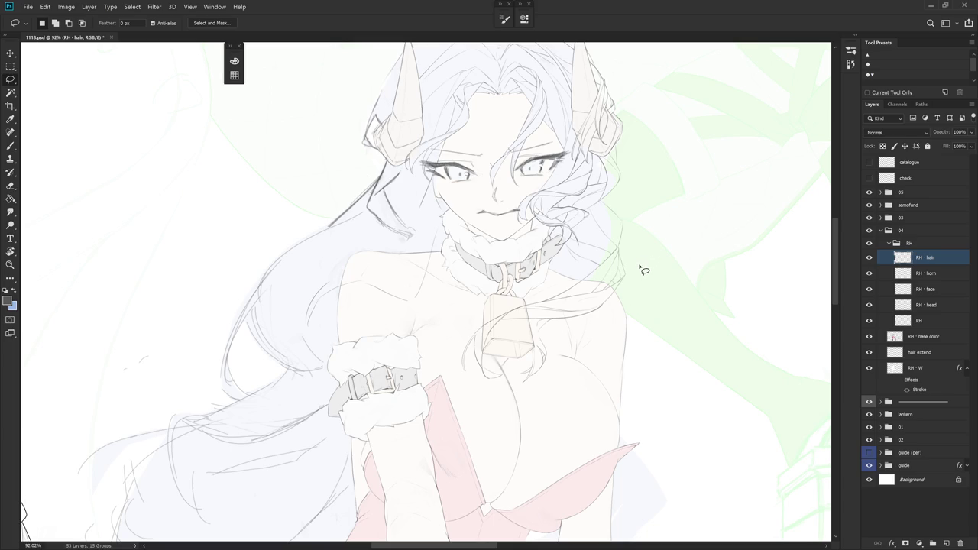
scroll(618, 308, "up", 2)
Erase the short stray line near the shoulder and paint out the hair line right of it
scroll(618, 308, "up", 2)
scroll(535, 291, "up", 3)
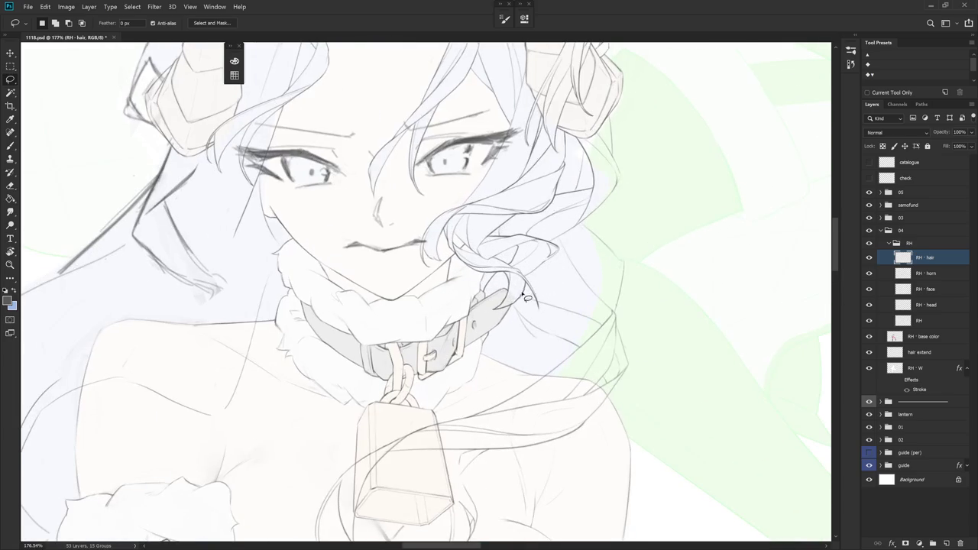
key("e")
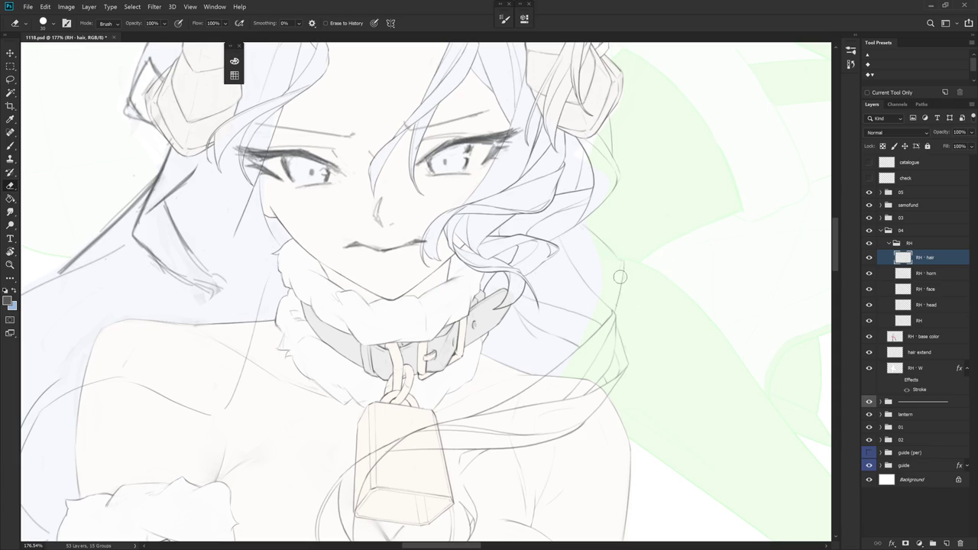
left_click_drag(628, 305, 609, 248)
key("b")
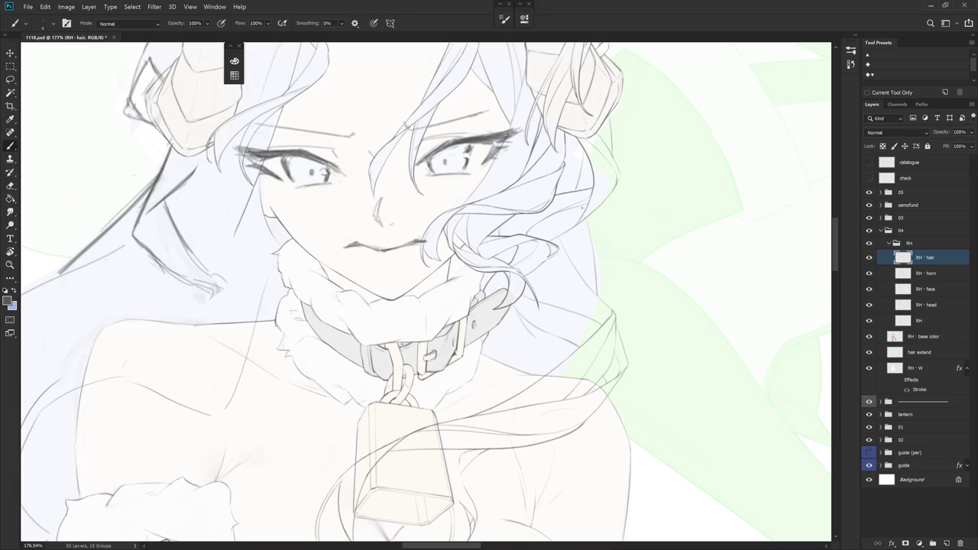
left_click_drag(589, 234, 590, 295)
Tilt the canvas view to a drawing angle and back toward upright on the face
key("r")
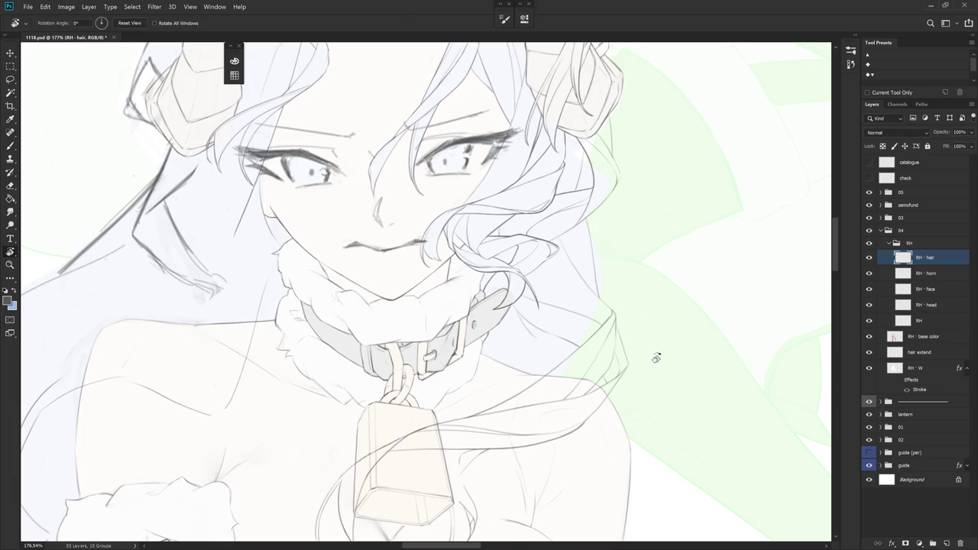
left_click_drag(610, 288, 589, 336)
key("e")
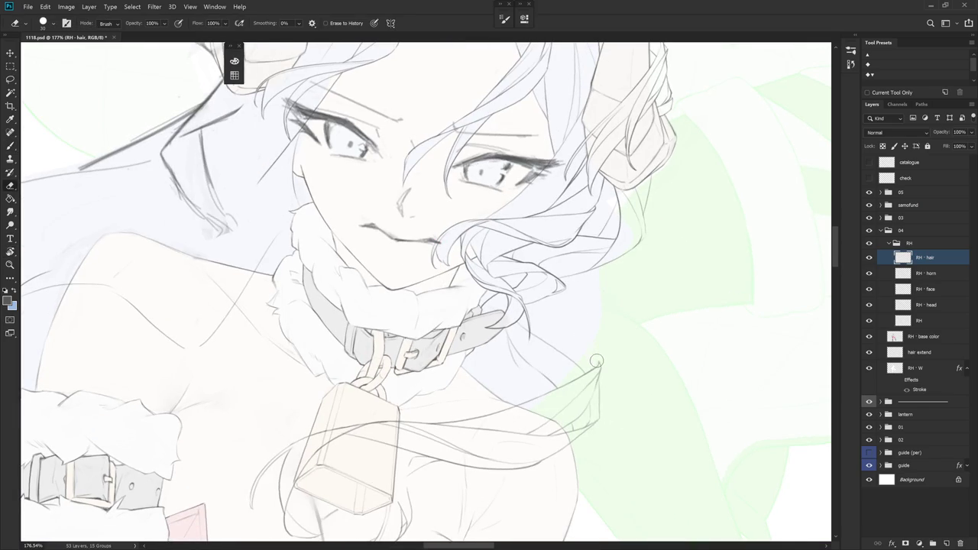
key("b")
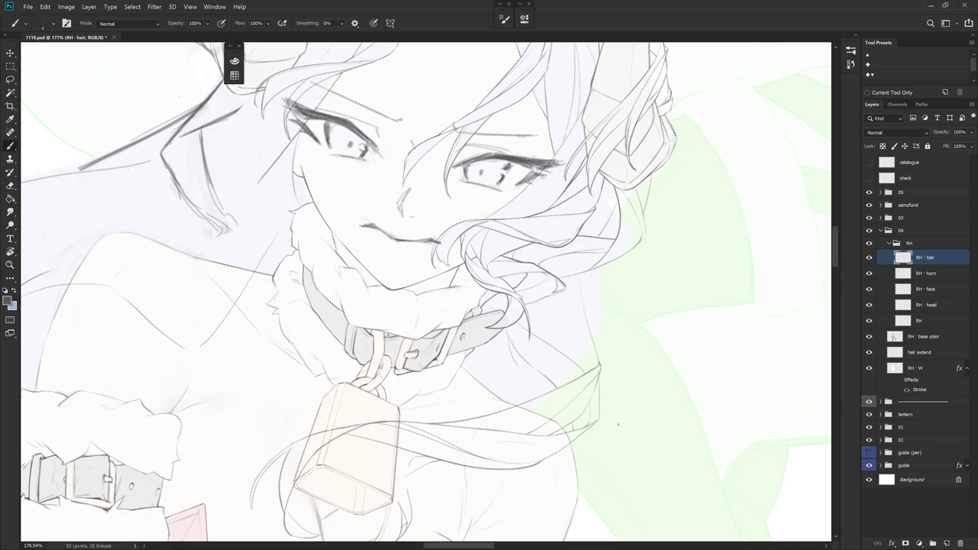
left_click_drag(622, 402, 661, 299)
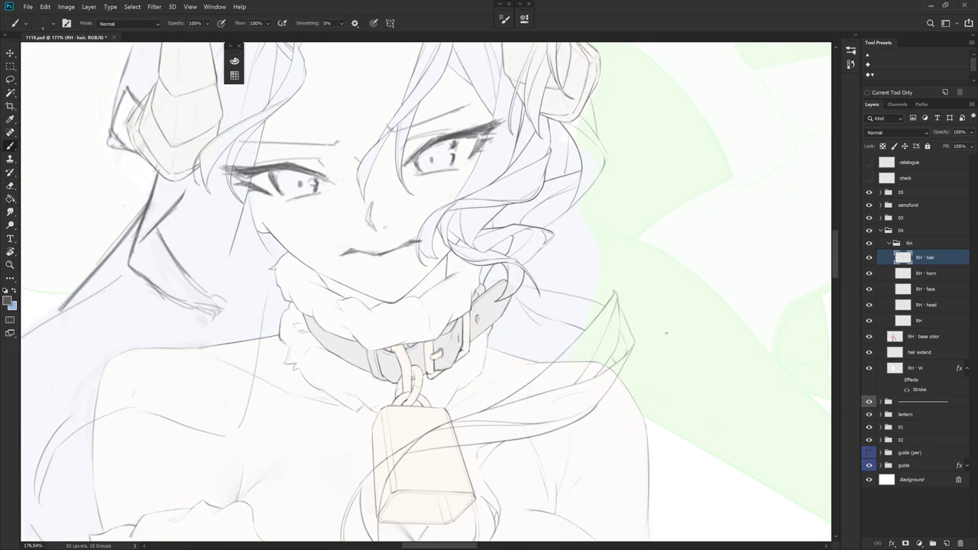
key("e")
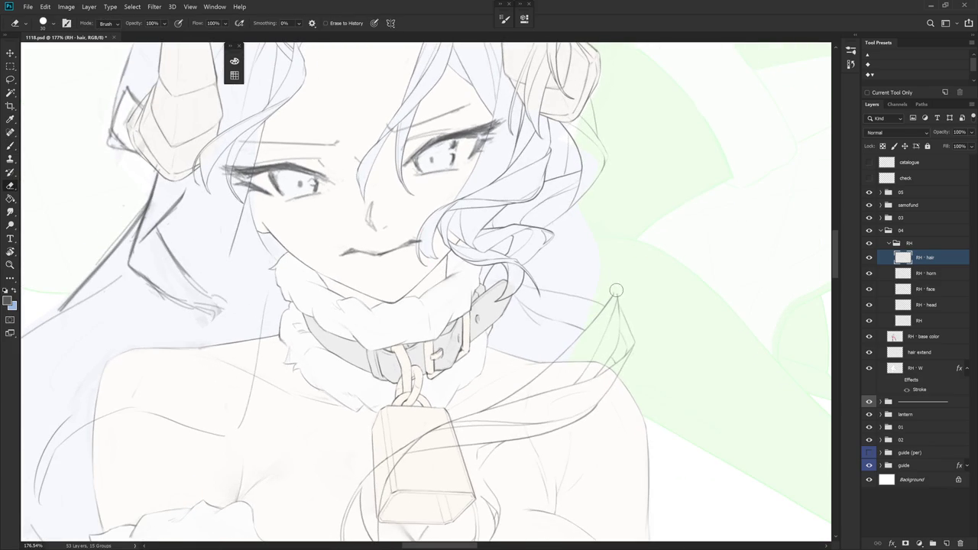
key("b")
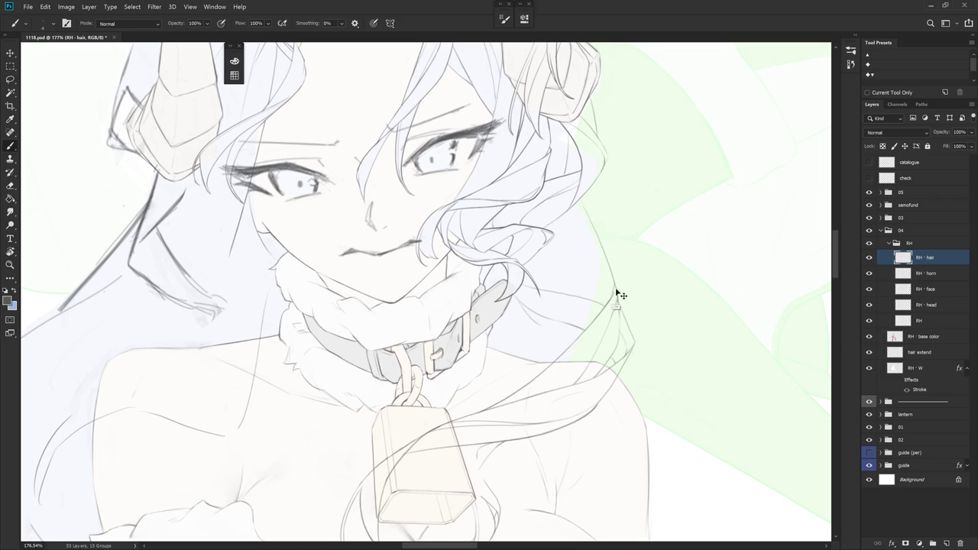
key("e")
scroll(656, 258, "down", 5)
key("b")
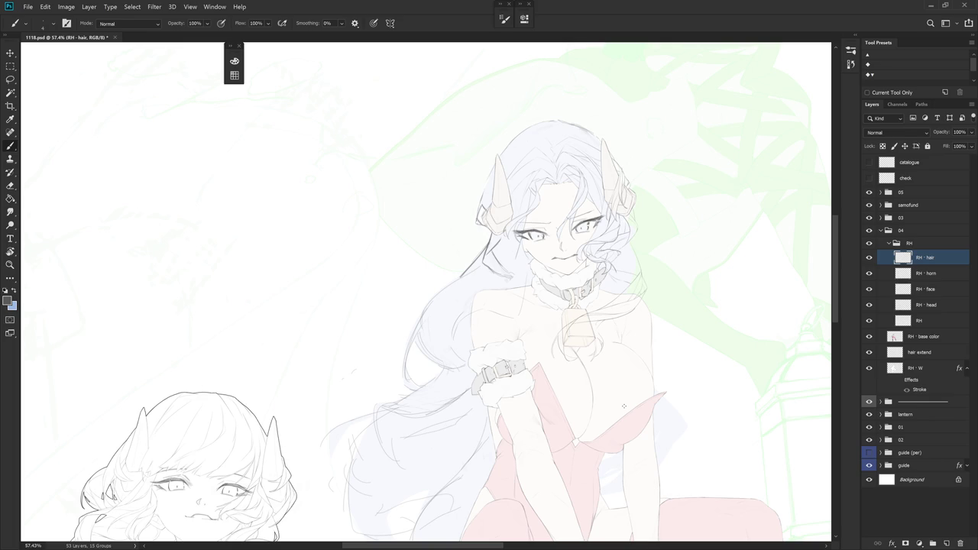
Zoom to the face and erase the sketch line running down beside it
left_click_drag(624, 406, 512, 359)
key("e")
scroll(598, 285, "up", 5)
left_click_drag(598, 284, 587, 390)
key("b")
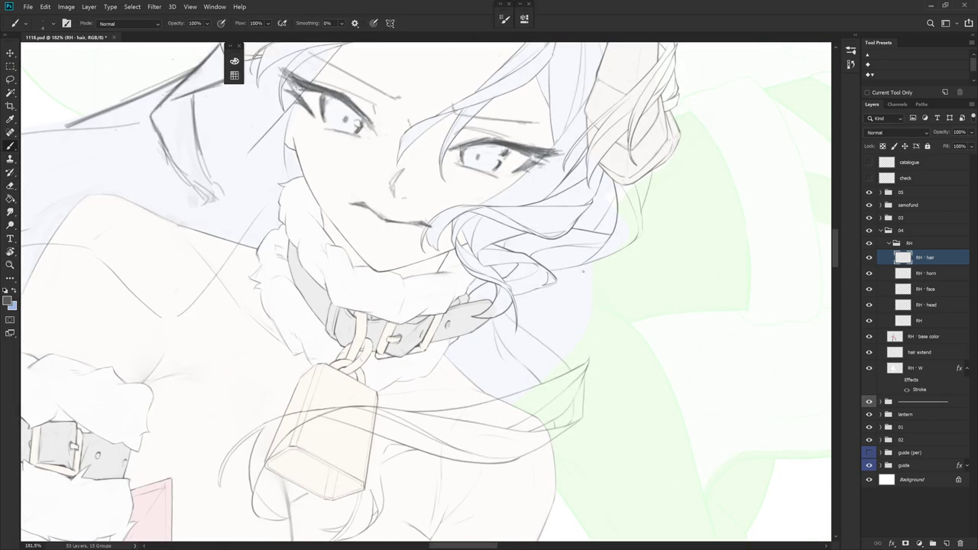
Rotate the canvas view and pull back to bring the cowbell into view
key("r")
left_click_drag(647, 367, 631, 168)
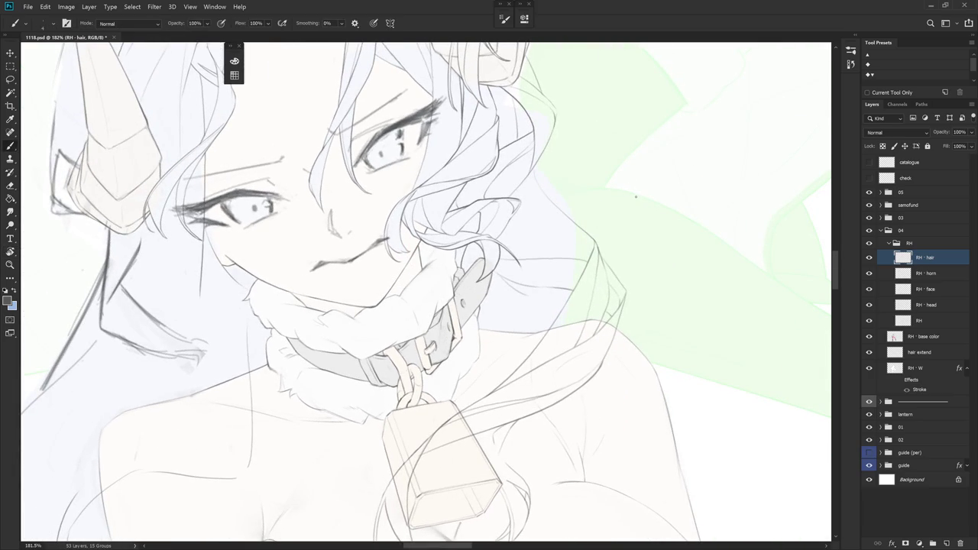
scroll(574, 321, "down", 5)
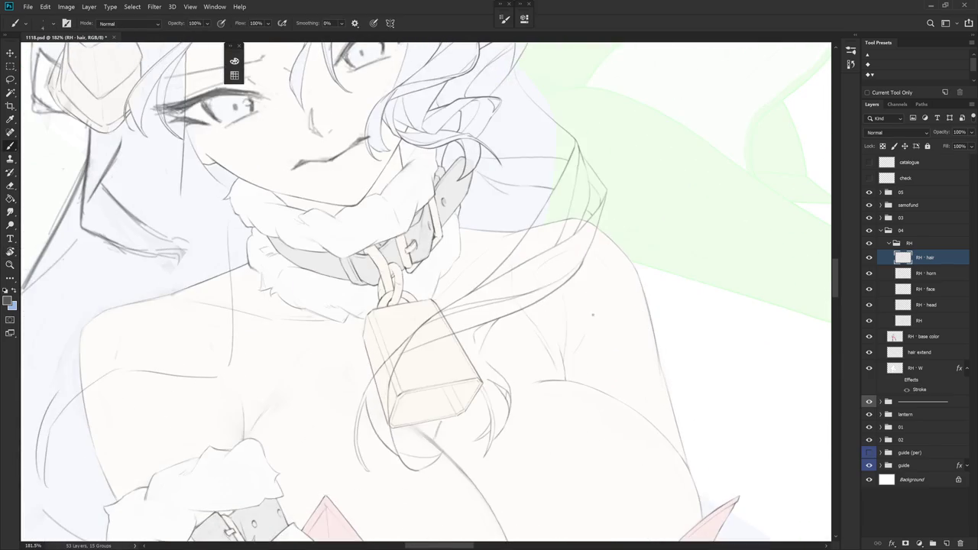
key("r")
scroll(524, 328, "up", 5)
Lasso the strands over the cowbell, shift them slightly right and rotate about -4°, then deselect
key("l")
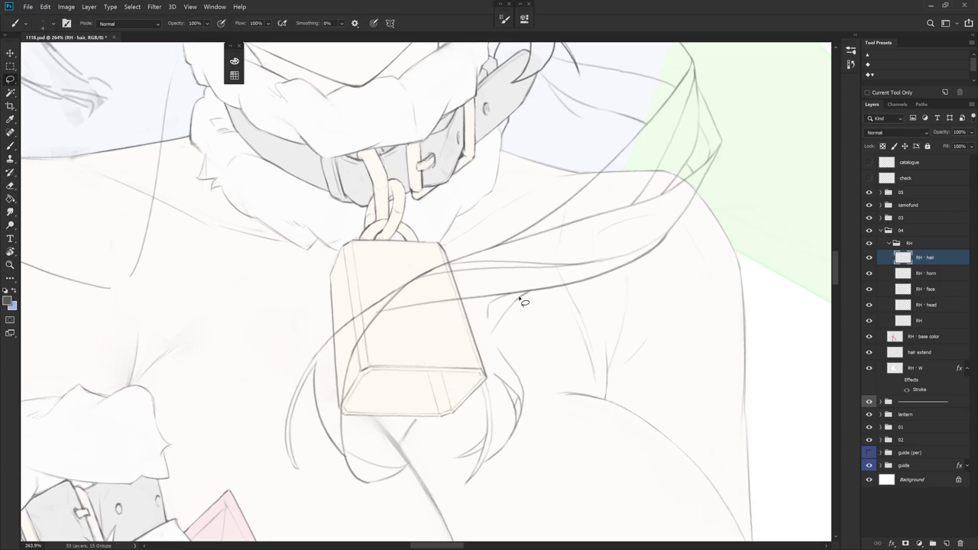
left_click_drag(500, 299, 551, 433)
key("ctrl+t")
mouse_move(493, 411)
left_mouse_down()
mouse_move(511, 416)
mouse_move(470, 396)
left_mouse_up()
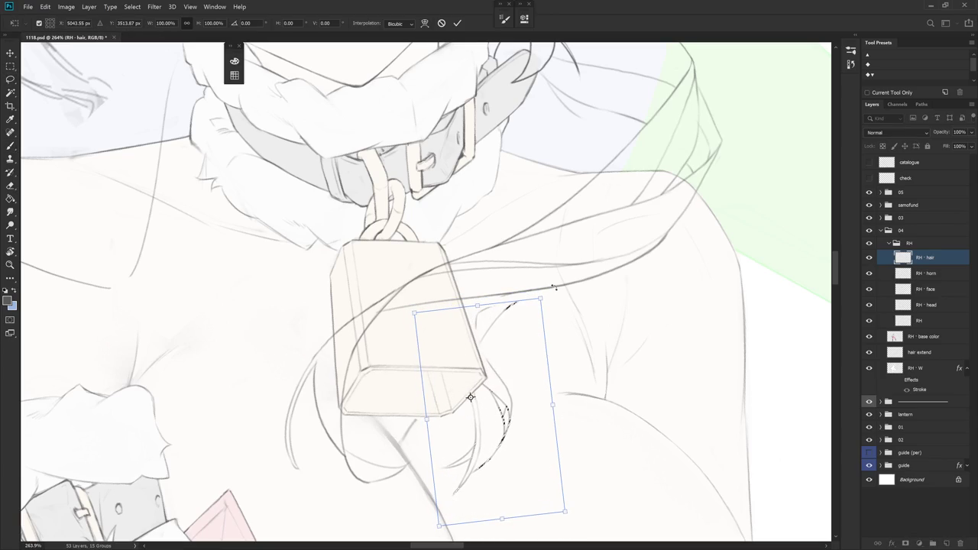
left_click_drag(563, 295, 556, 287)
key("Return")
key("ctrl+d")
Switch between Brush, Eraser and Lasso while zooming around the cowbell strands
key("b")
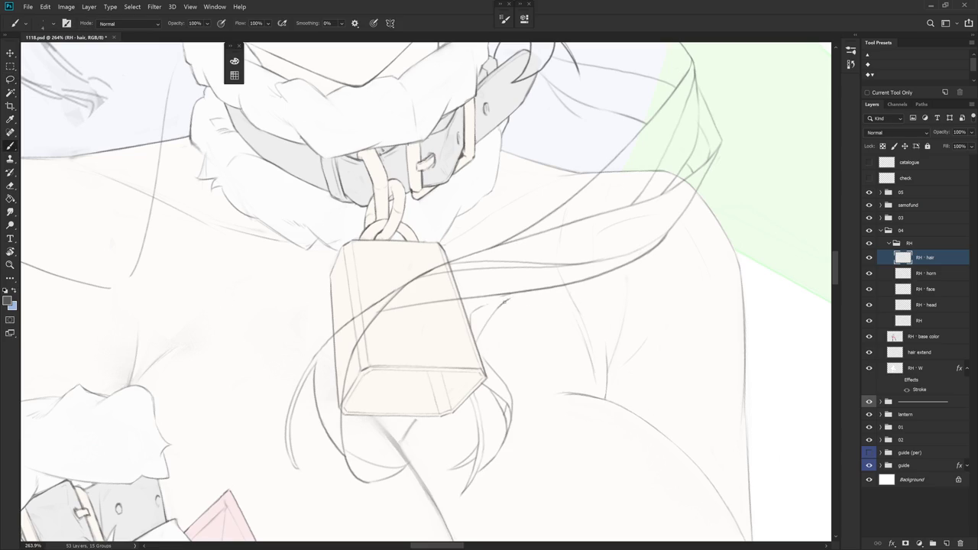
key("e")
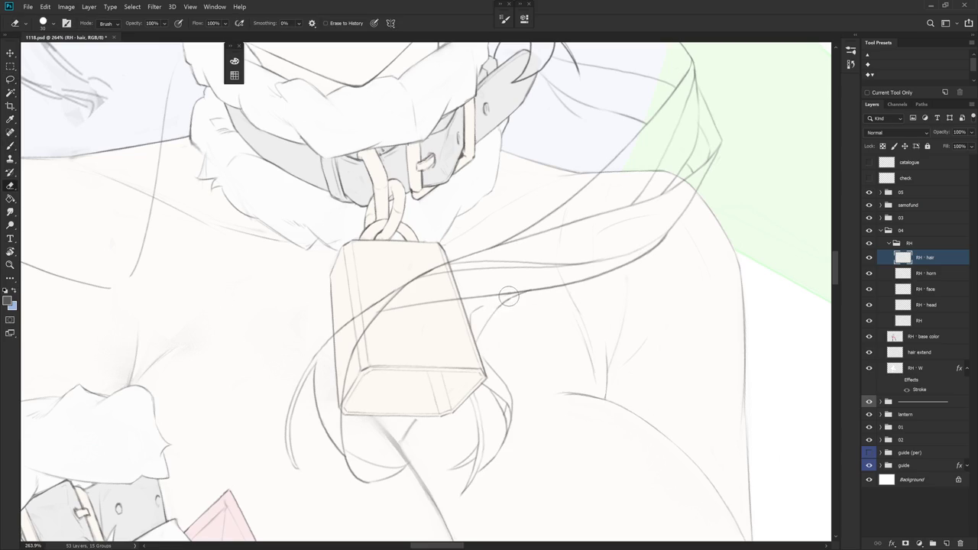
key("b")
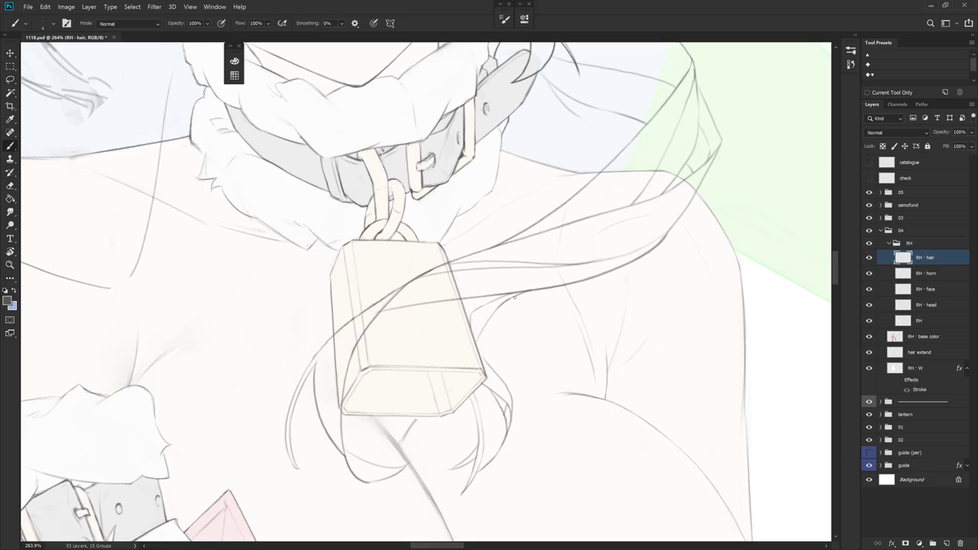
scroll(524, 293, "down", 5)
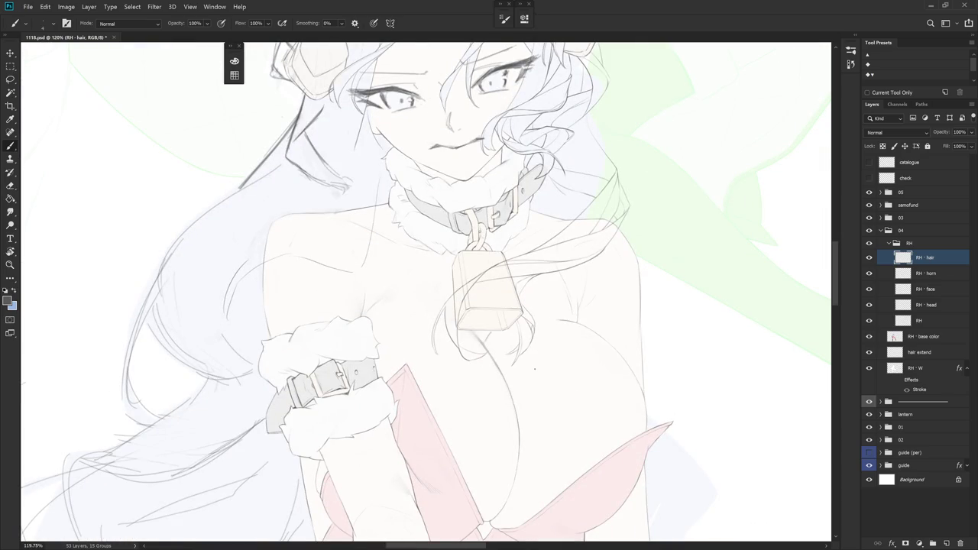
scroll(497, 277, "up", 3)
key("l")
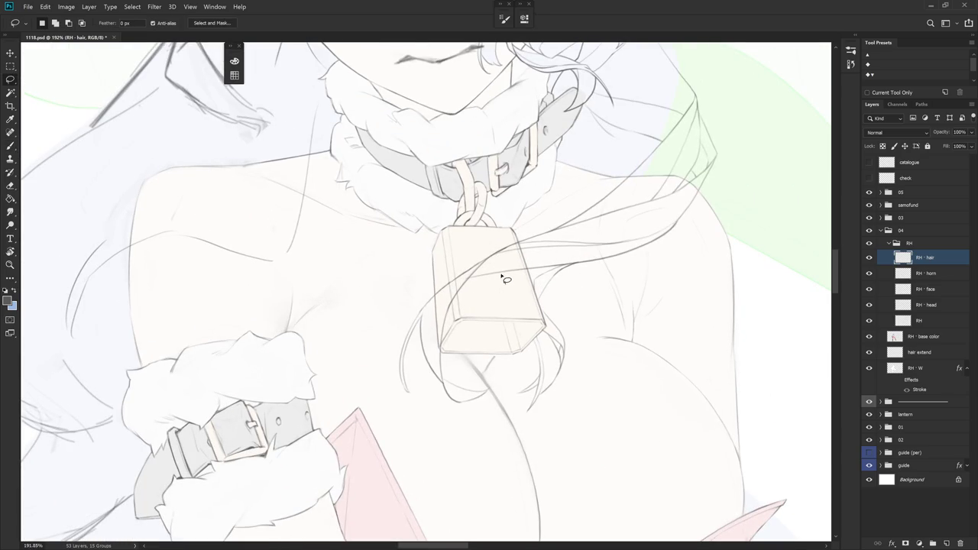
scroll(512, 291, "down", 5)
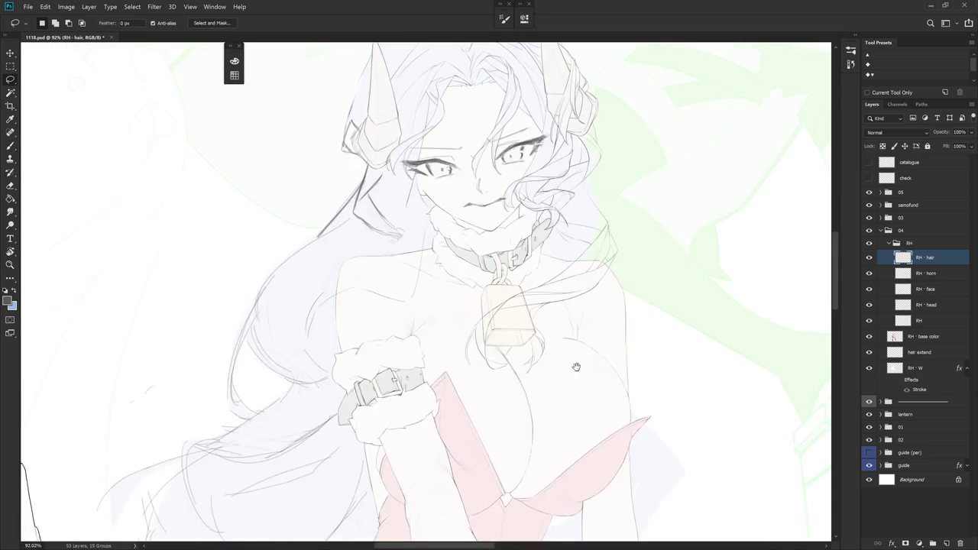
scroll(586, 354, "down", 5)
key("b")
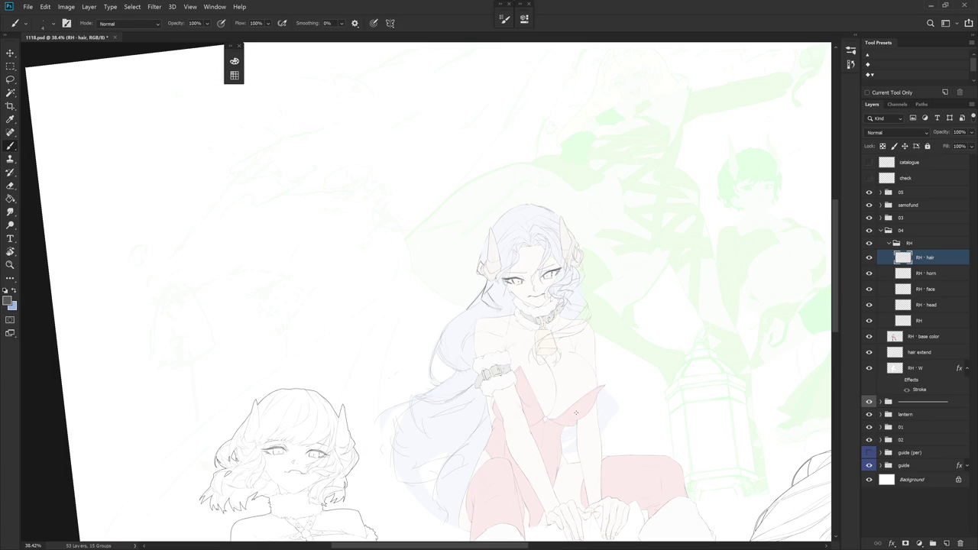
scroll(576, 413, "up", 4)
scroll(572, 339, "up", 3)
Lasso the strands beside the cowbell and rotate them about 10°, then deselect
key("l")
mouse_move(537, 405)
left_mouse_down()
mouse_move(537, 339)
mouse_move(518, 329)
mouse_move(520, 312)
left_mouse_up()
scroll(527, 330, "up", 3)
key("ctrl+t")
mouse_move(594, 454)
left_mouse_down()
mouse_move(564, 494)
mouse_move(566, 485)
left_mouse_up()
key("Return")
key("ctrl+d")
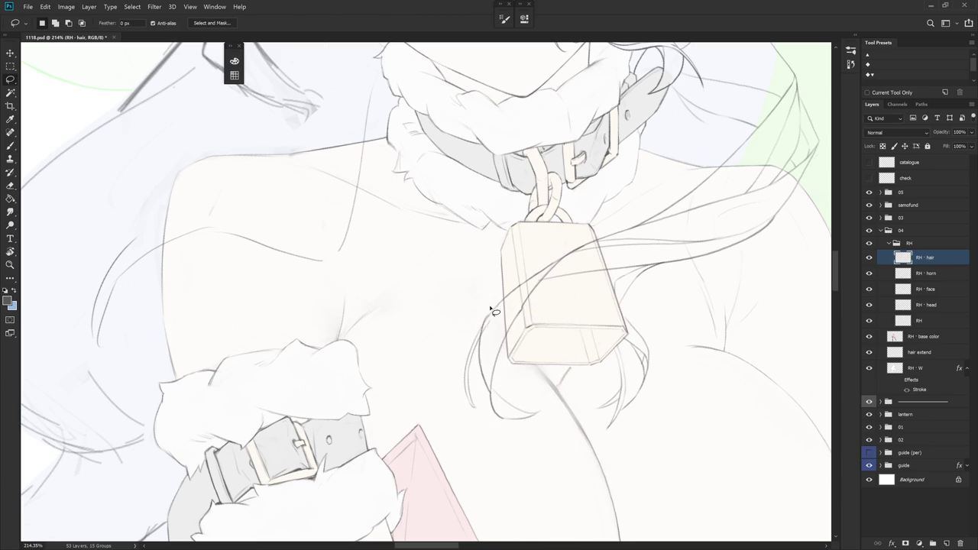
Add a short stroke joining the strands left of the cowbell
key("e")
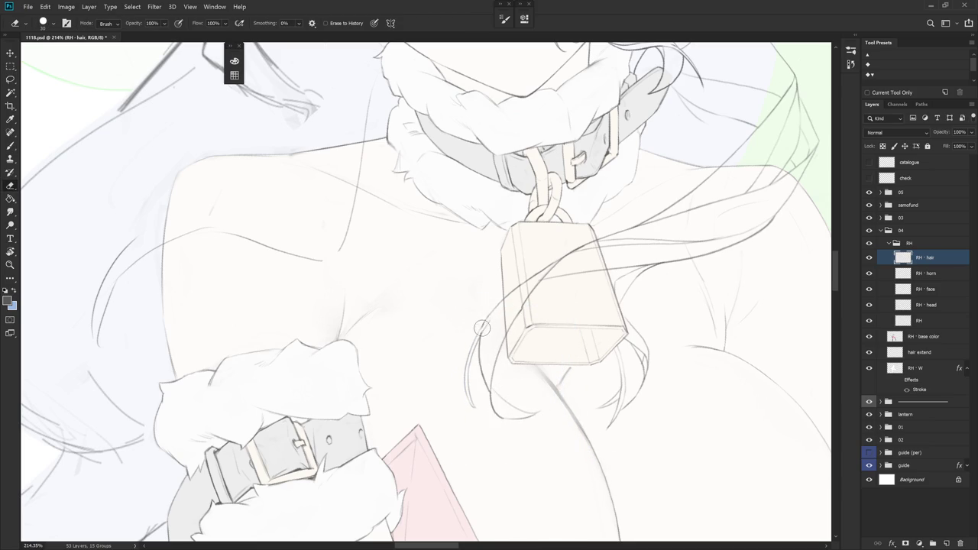
key("b")
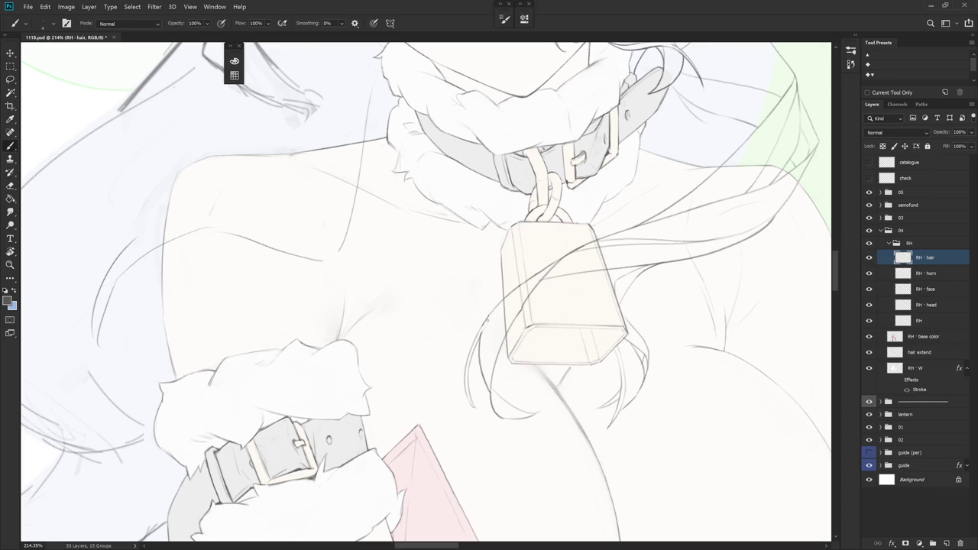
left_click_drag(501, 306, 479, 337)
key("e")
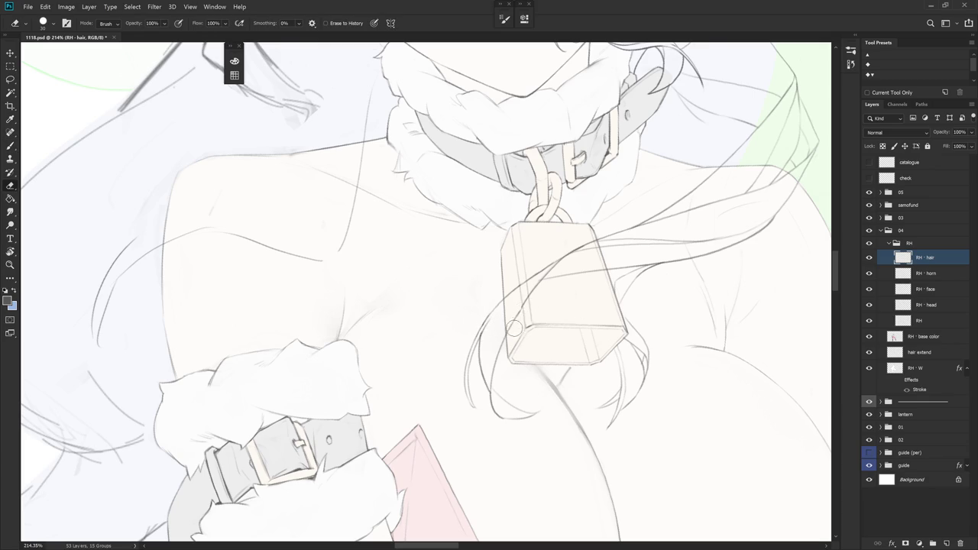
key("b")
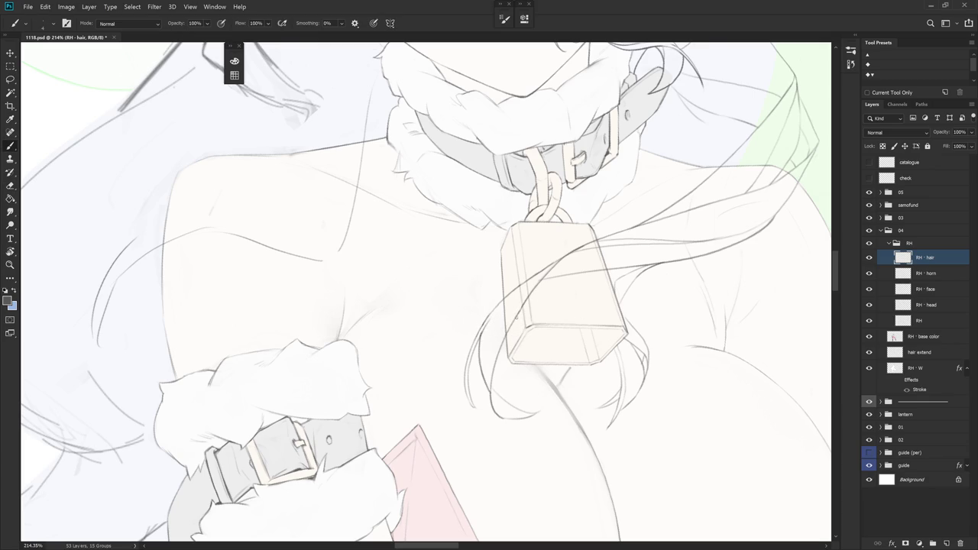
Rotate the view for a better angle and zoom back out over the chest
left_click_drag(551, 284, 507, 293)
key("e")
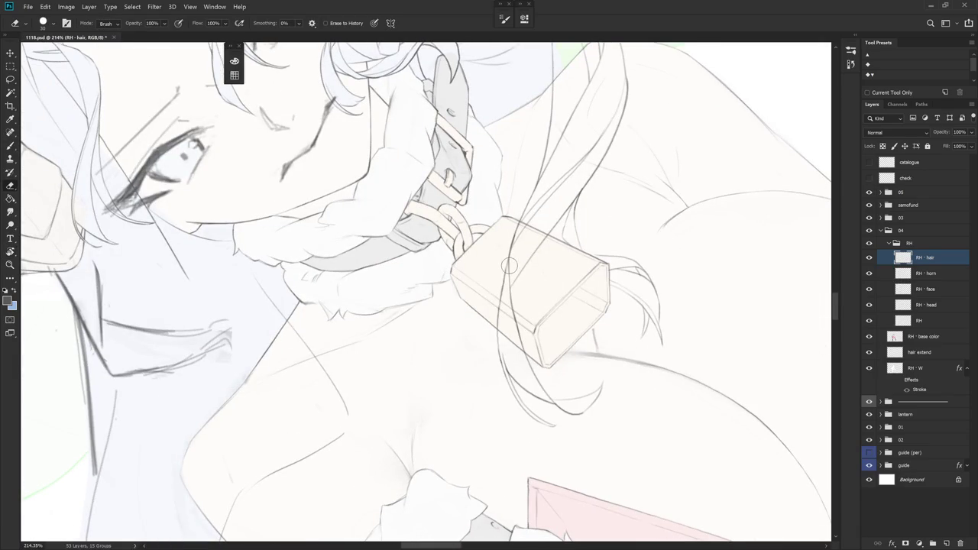
key("b")
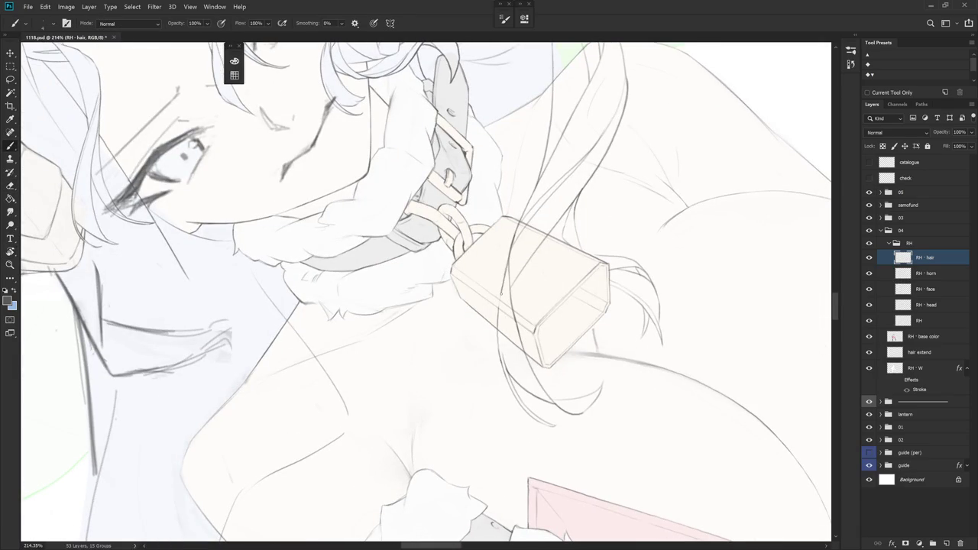
scroll(533, 271, "down", 3)
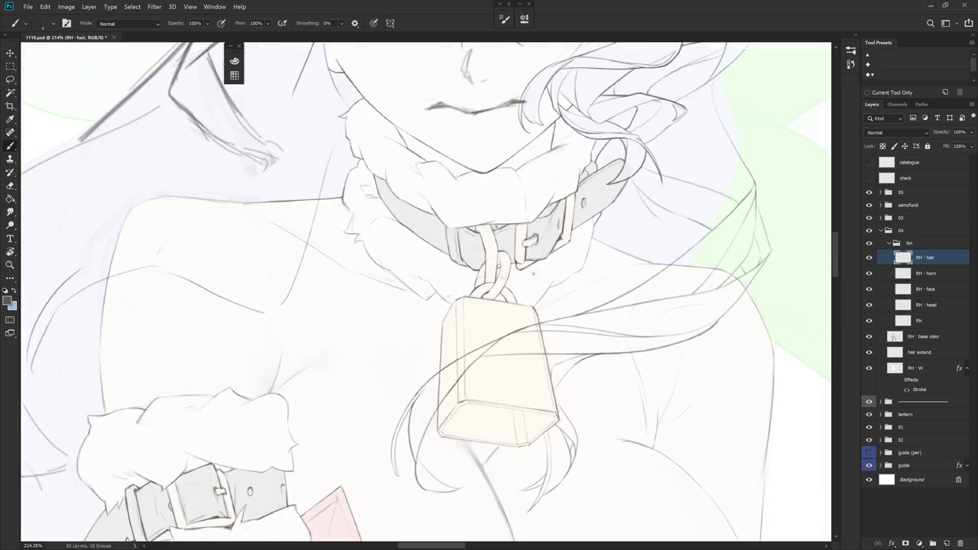
scroll(497, 321, "down", 2)
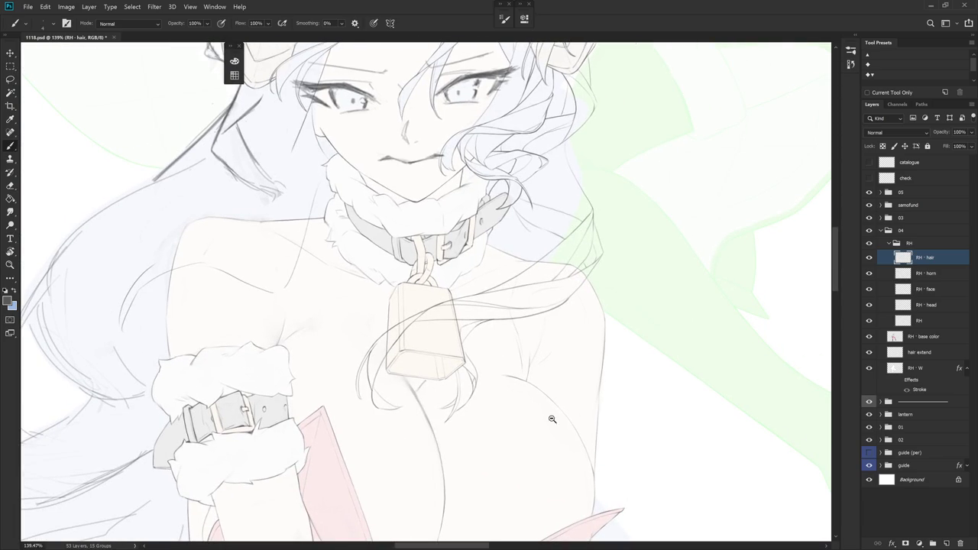
scroll(447, 362, "down", 3)
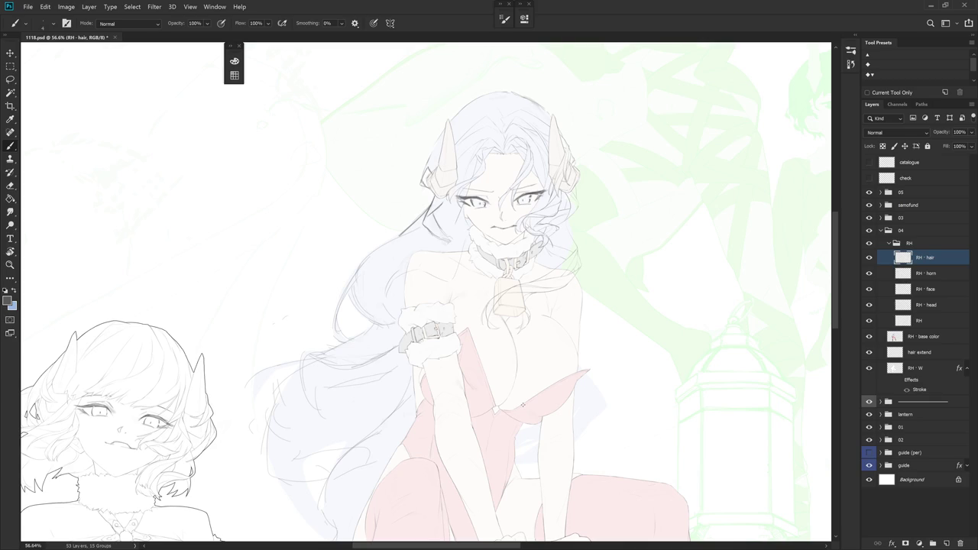
Add a small dark stroke at the left eye's pupil and a strand flowing from the hair curl
scroll(585, 192, "up", 3)
scroll(566, 203, "up", 3)
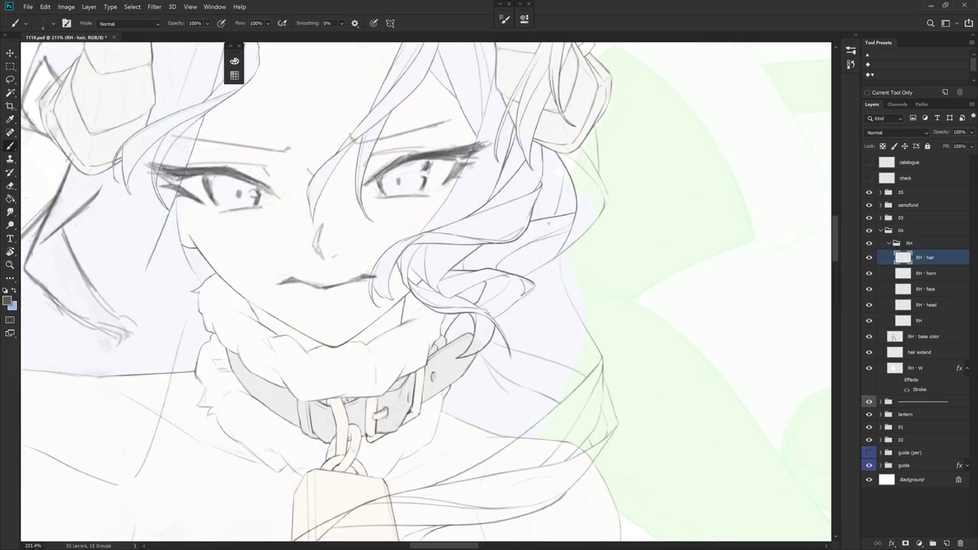
left_click_drag(259, 200, 253, 192)
left_click_drag(537, 295, 597, 360)
Draw another curving hair line down from the curl toward the shoulder, tilting the view as needed
key("r")
left_click_drag(588, 340, 618, 296)
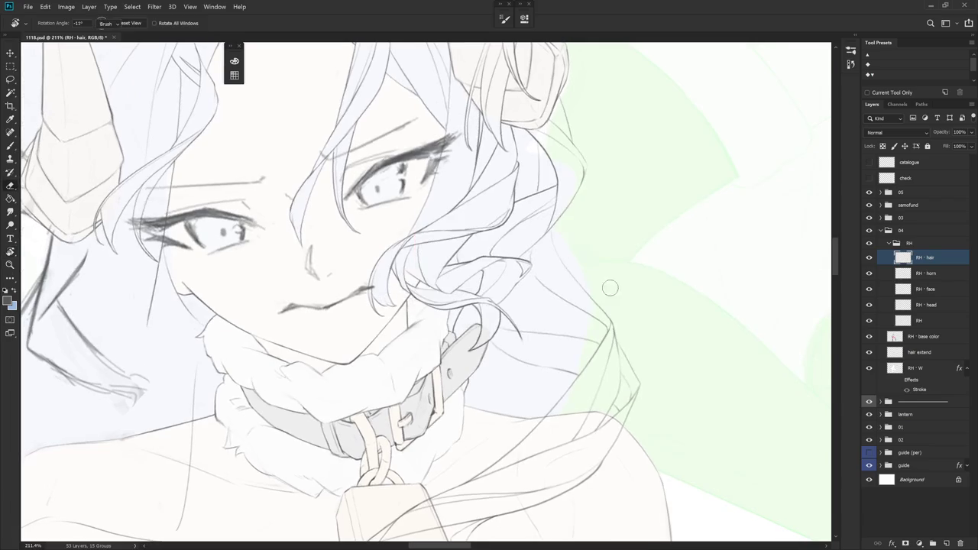
key("e")
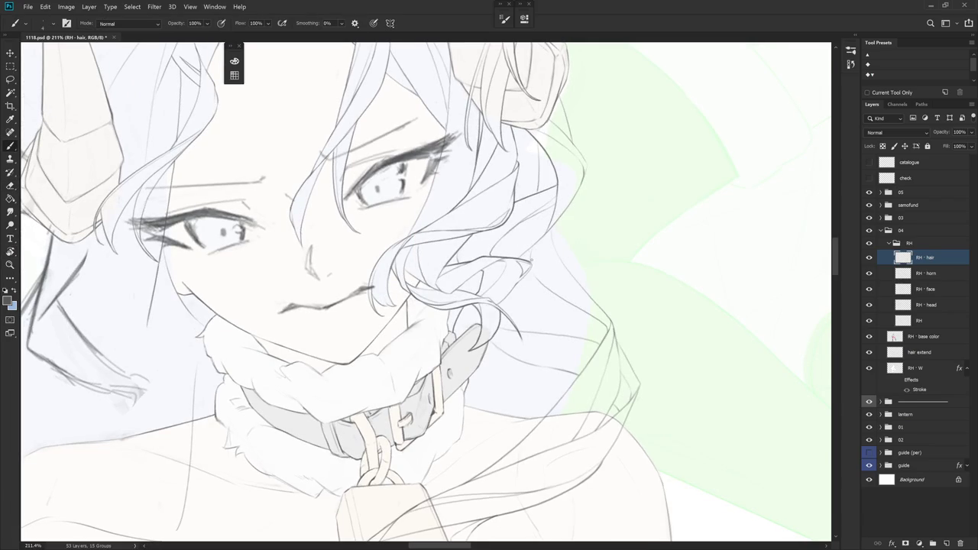
left_click_drag(544, 292, 570, 387)
left_click_drag(535, 191, 581, 290)
key("e")
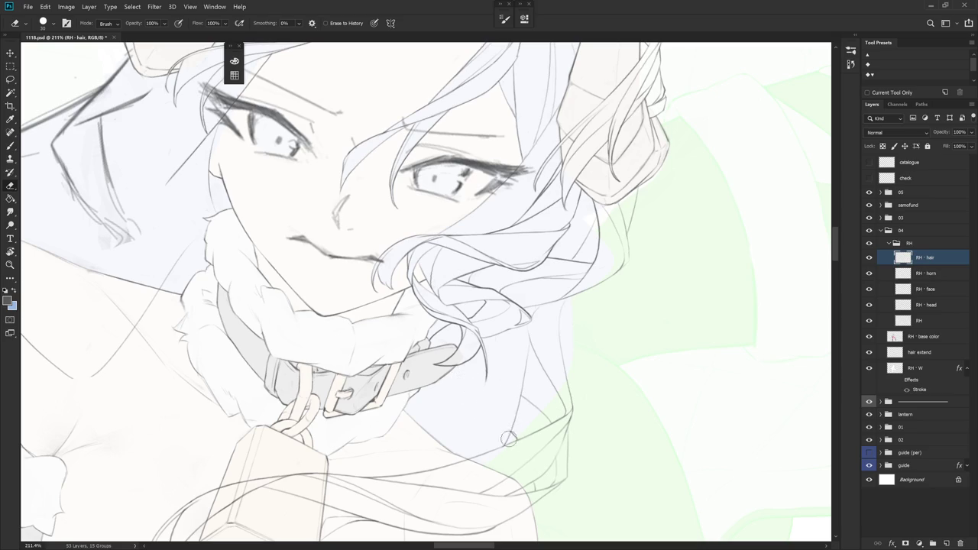
left_click_drag(512, 426, 573, 351)
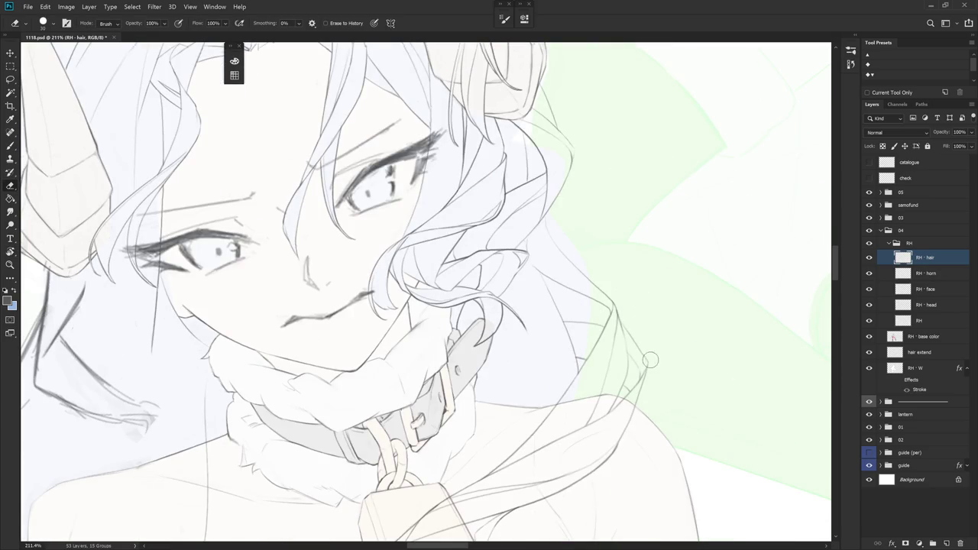
scroll(648, 354, "down", 5)
key("b")
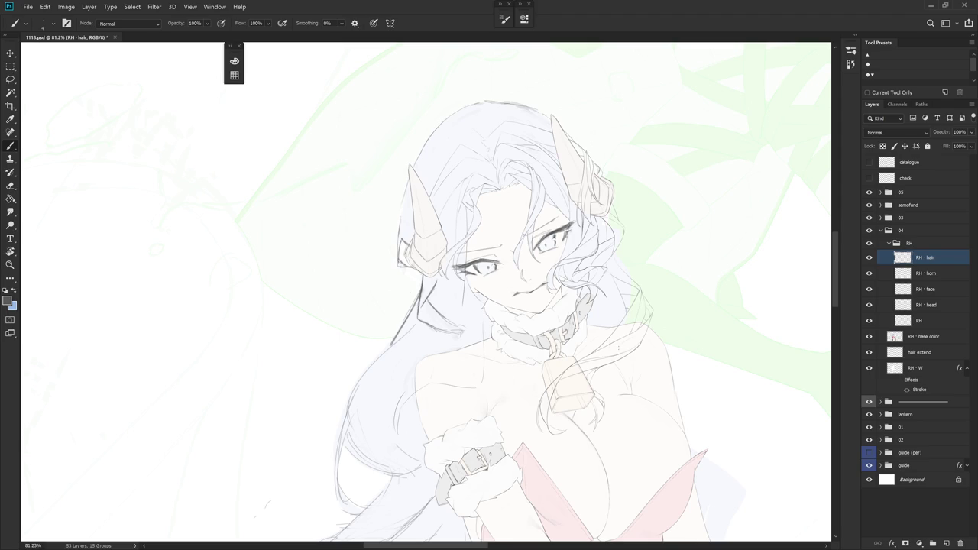
Undo the short hair line and redraw the strand running down the side of the curl
key("e")
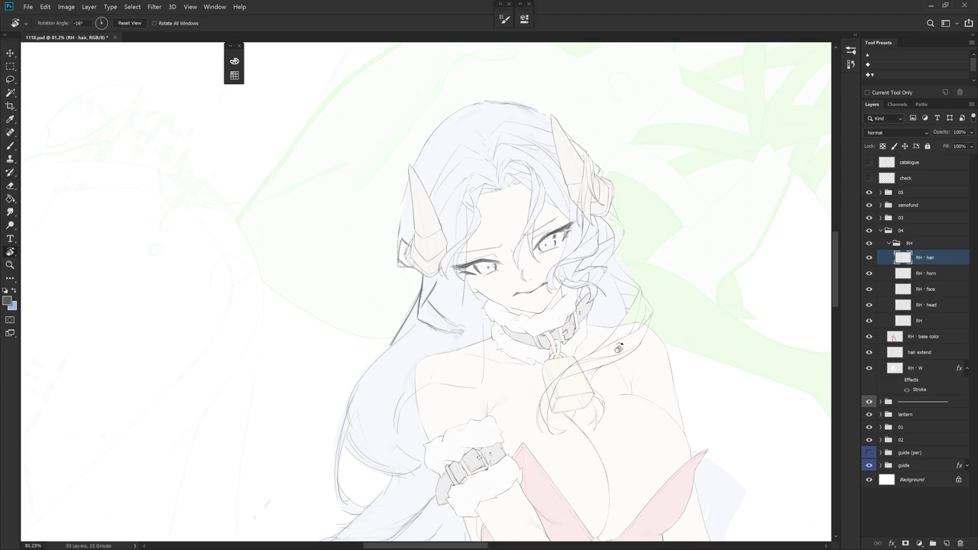
scroll(621, 342, "up", 1)
scroll(623, 338, "up", 3)
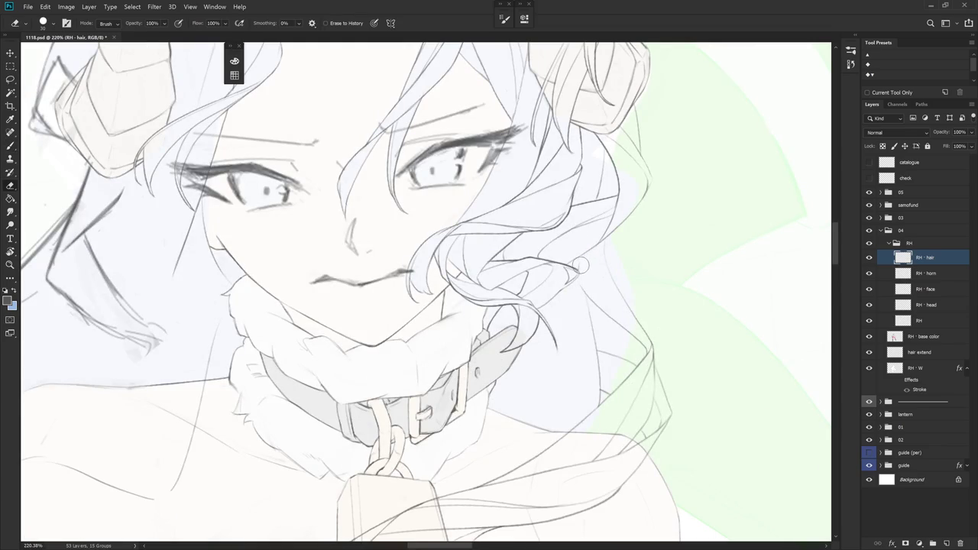
key("b")
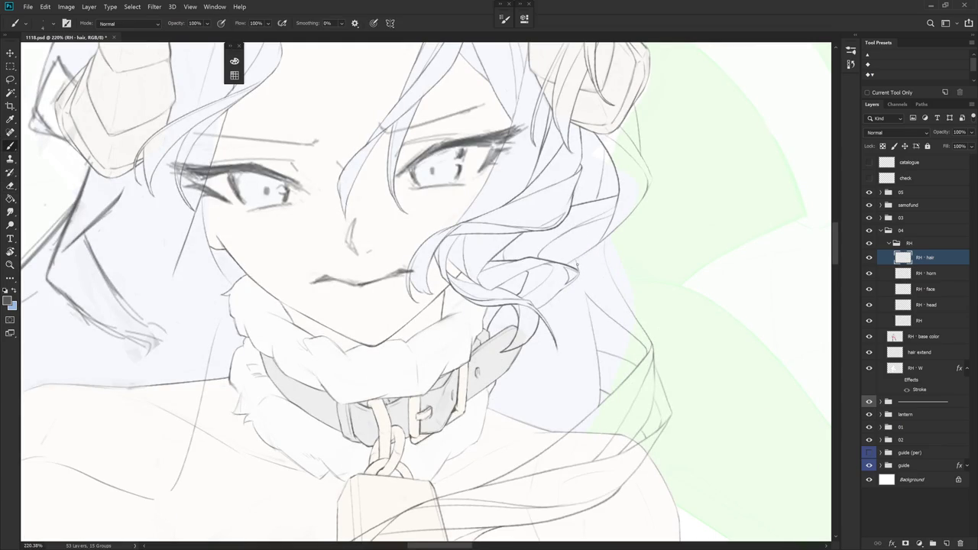
key("ctrl+z")
left_click_drag(580, 282, 593, 336)
Redo the short line along the horn's right edge
key("e")
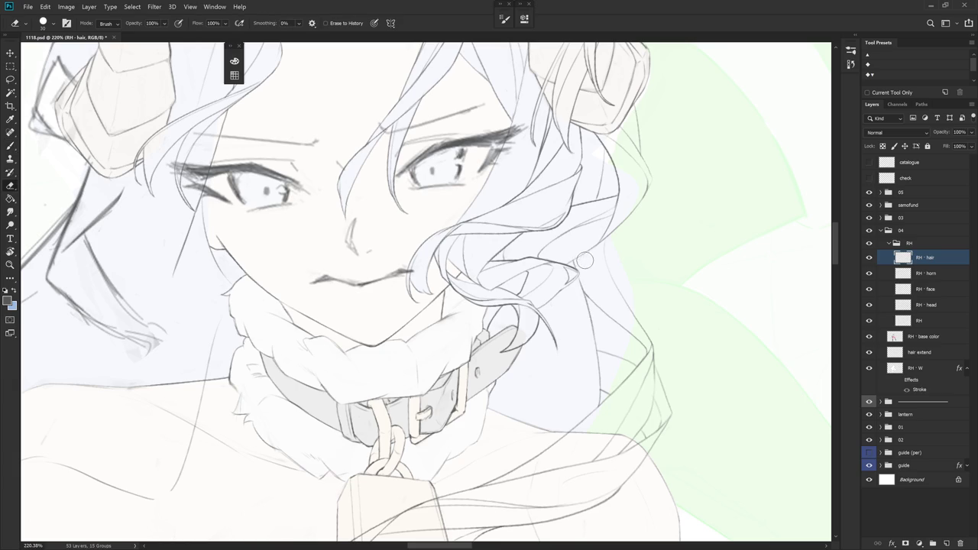
key("b")
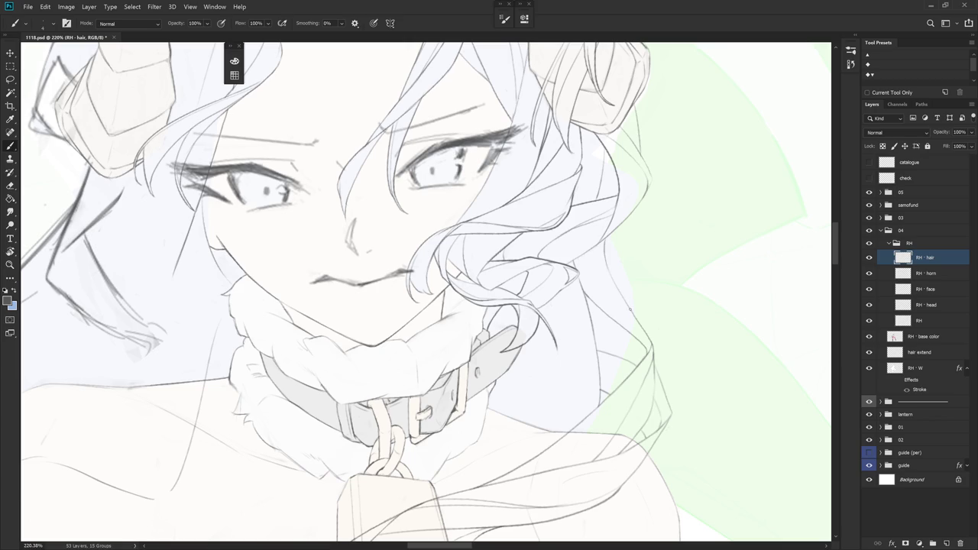
scroll(604, 202, "up", 3)
key("e")
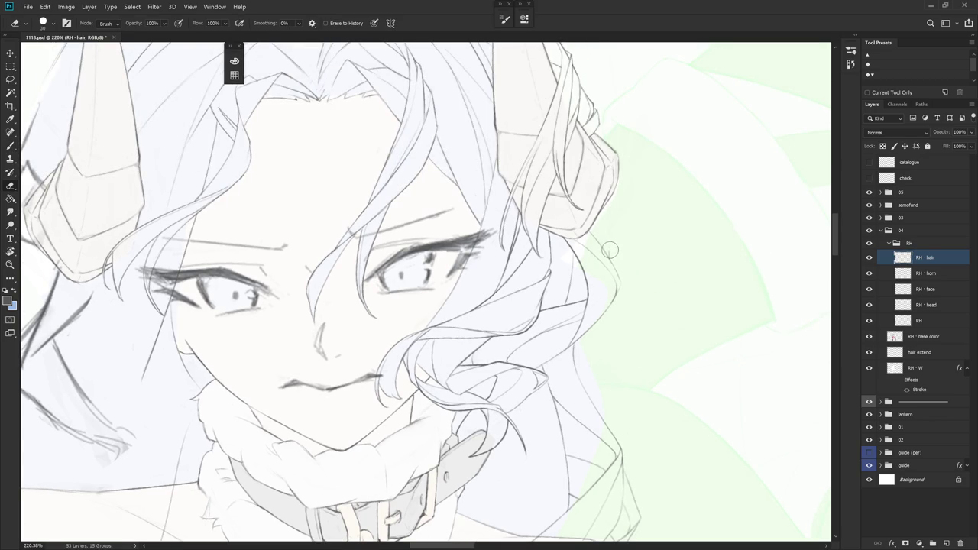
key("b")
mouse_move(611, 260)
left_mouse_down()
mouse_move(600, 169)
mouse_move(592, 213)
left_mouse_up()
key("ctrl+z")
left_click_drag(587, 188, 585, 208)
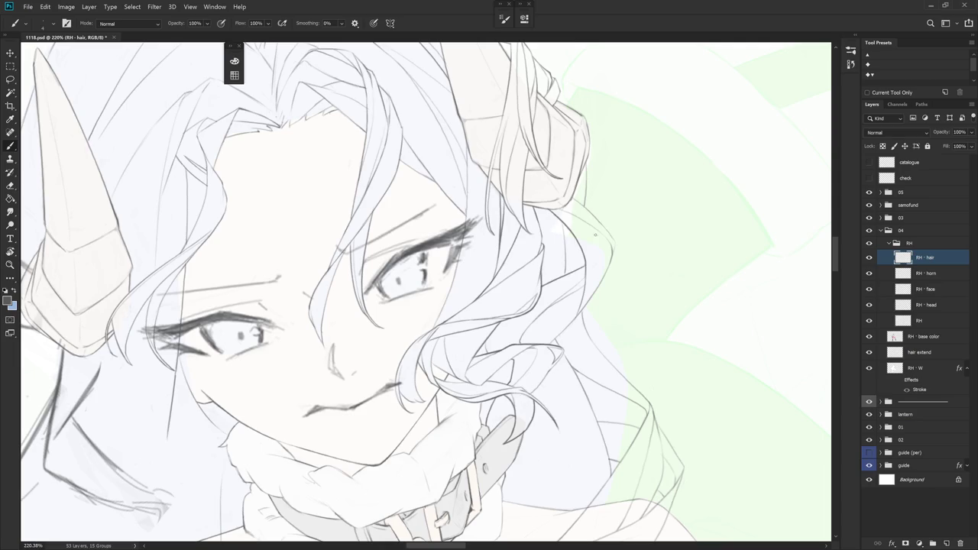
Draw a strand line beside the hair curl and erase its excess near the neckline
scroll(593, 224, "down", 3)
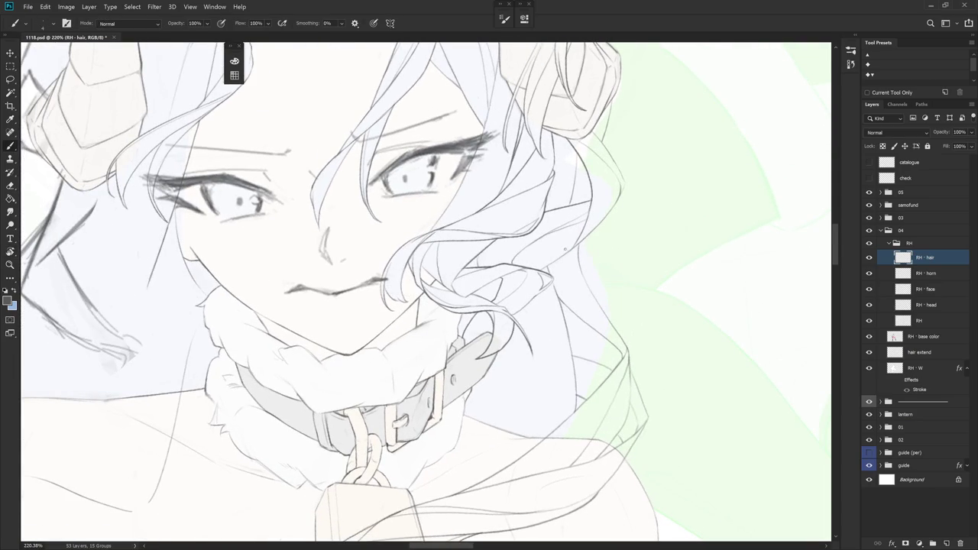
left_click_drag(560, 276, 575, 313)
scroll(613, 337, "down", 2)
key("e")
left_click_drag(557, 305, 619, 298)
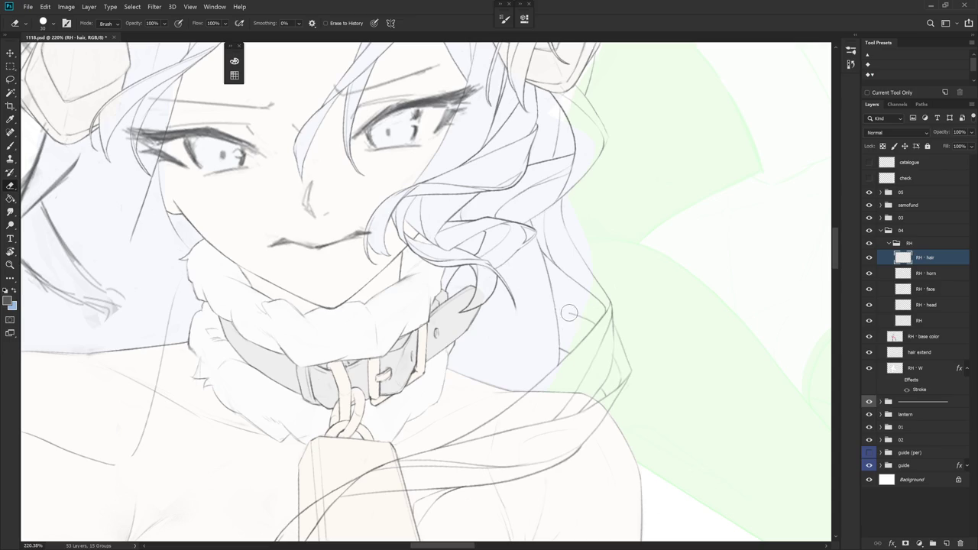
Rotate the canvas through several angles while touching up the strands with Brush and Eraser
key("r")
left_click_drag(655, 339, 536, 280)
key("b")
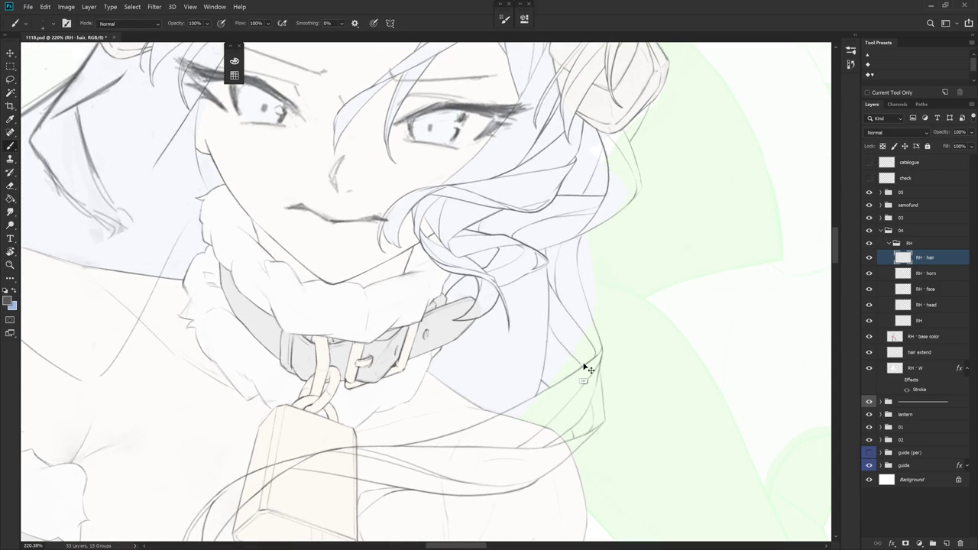
key("r")
left_click_drag(635, 311, 604, 244)
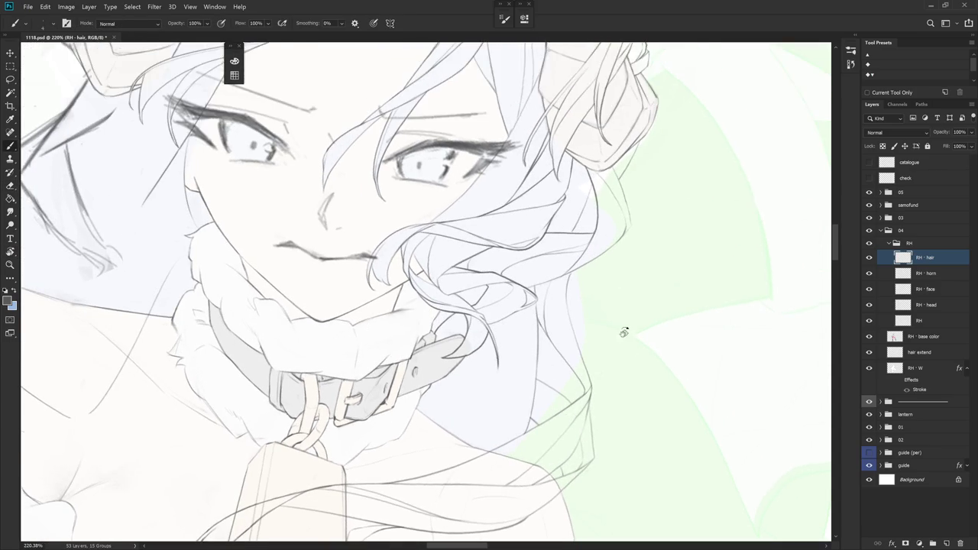
key("e")
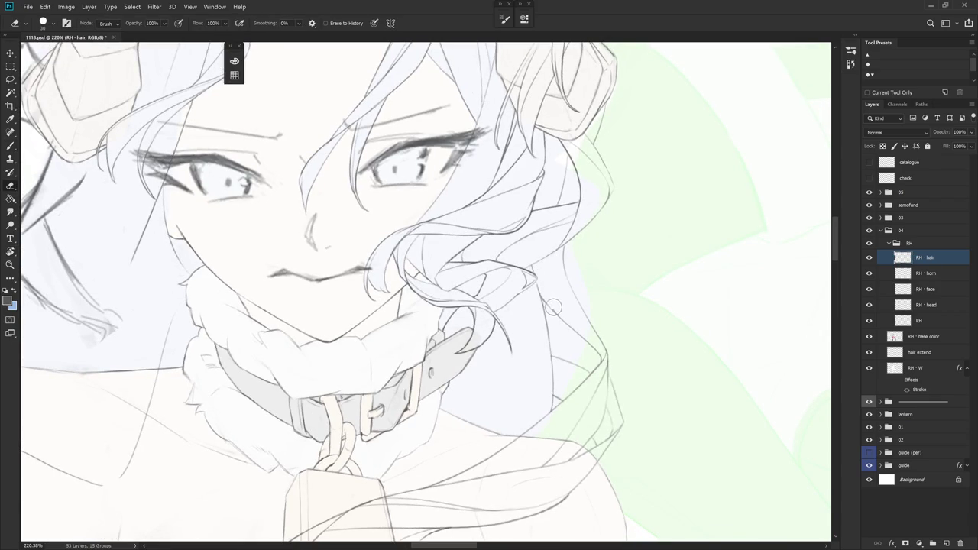
key("r")
left_click_drag(601, 338, 604, 372)
key("e")
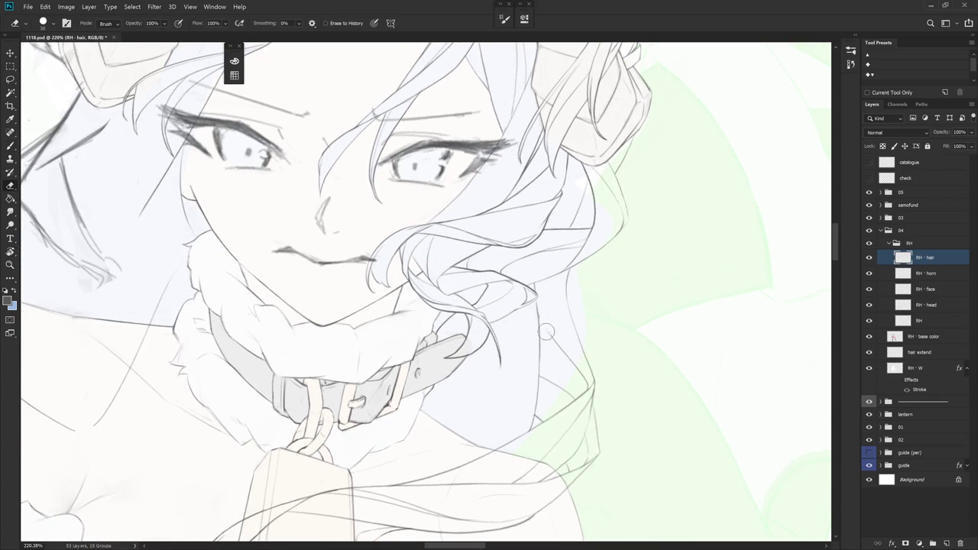
key("b")
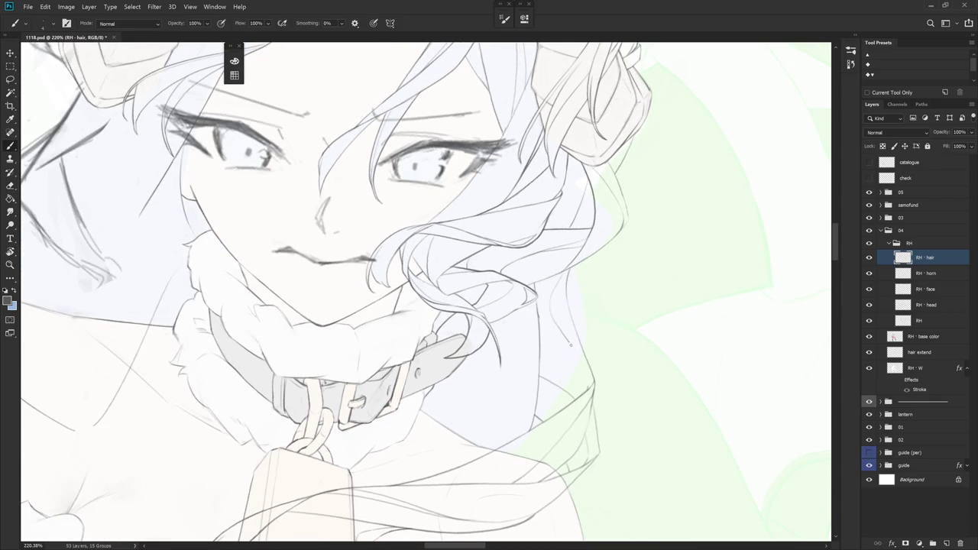
key("e")
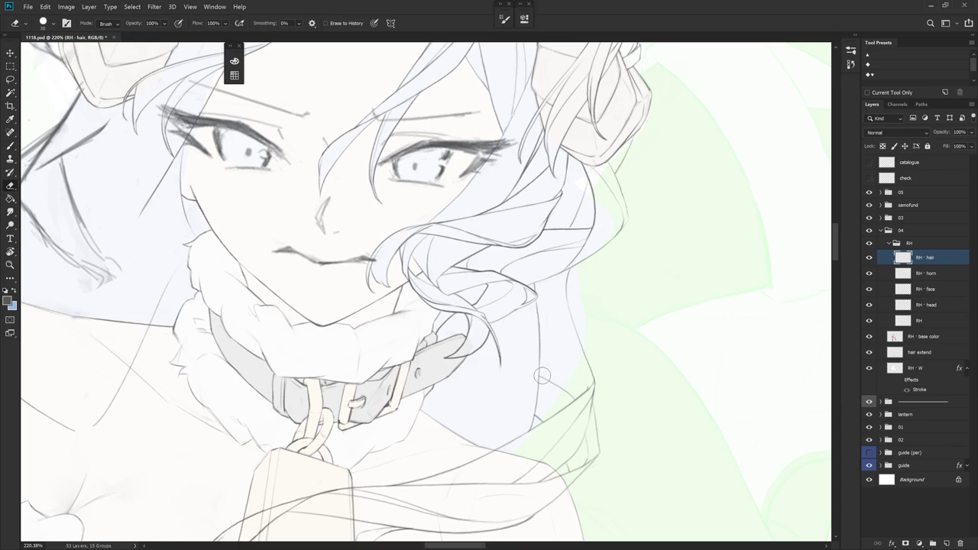
key("b")
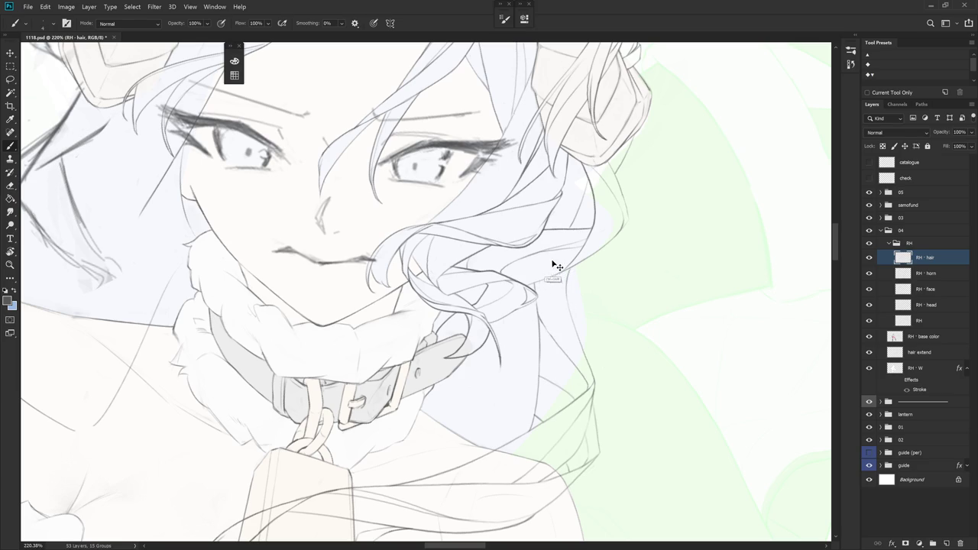
key("e")
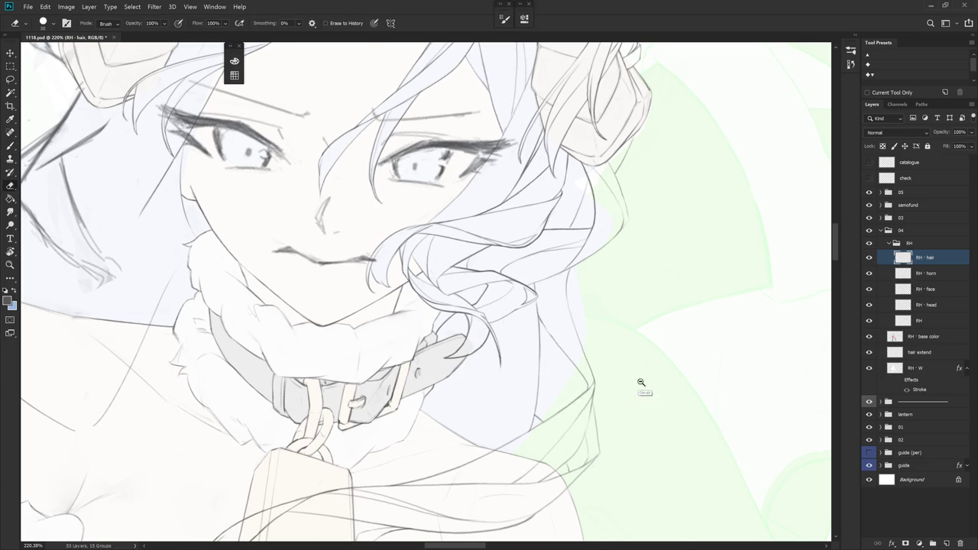
scroll(631, 433, "down", 5)
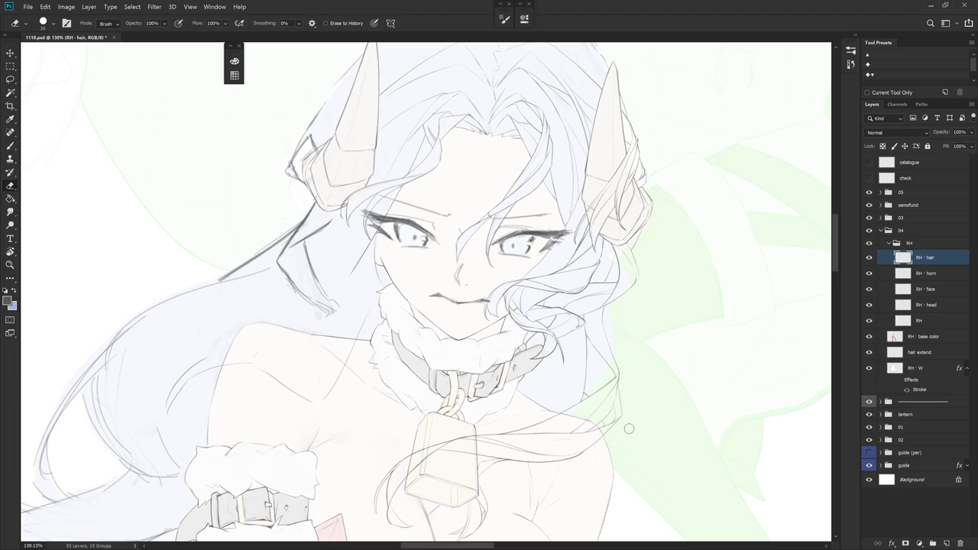
Draw a hair strand along the outline on RH - hair, redrawing it once
left_click_drag(798, 307, 647, 297)
key("b")
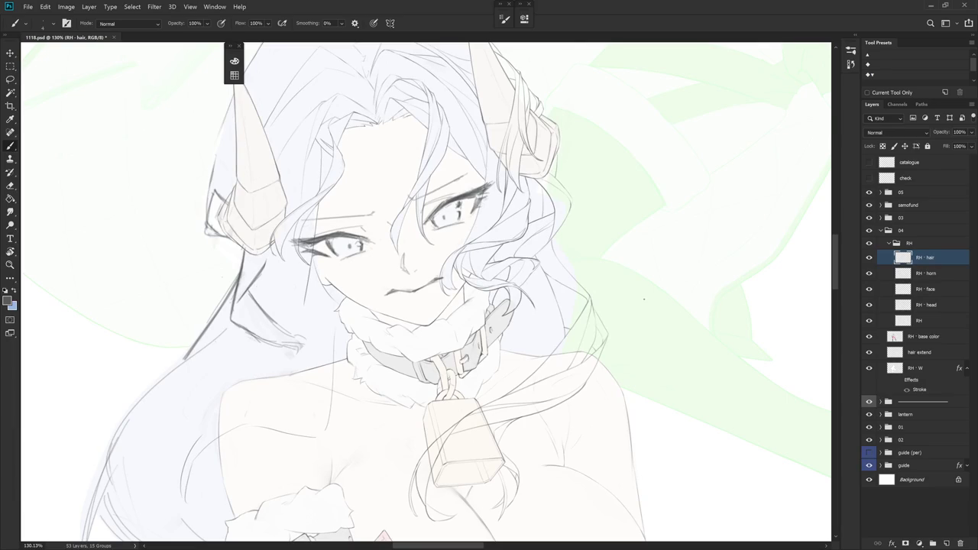
left_click_drag(644, 299, 633, 345)
scroll(633, 345, "up", 5)
left_click_drag(528, 263, 553, 304)
key("ctrl+z")
left_click_drag(522, 255, 558, 313)
scroll(588, 284, "down", 5)
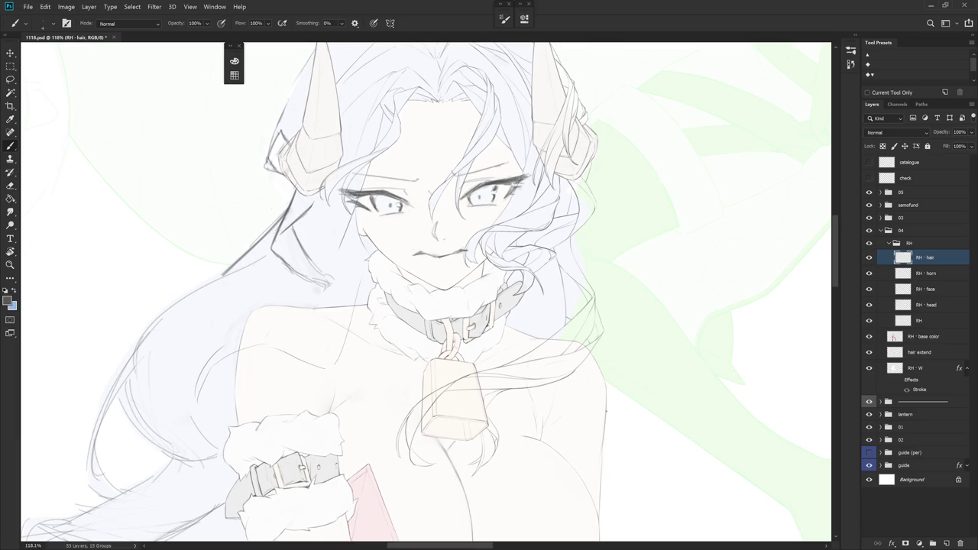
Add a thin hair strand beside the neck
scroll(634, 357, "up", 3)
mouse_move(634, 357)
left_mouse_down()
mouse_move(640, 371)
mouse_move(601, 399)
left_mouse_up()
scroll(593, 347, "up", 3)
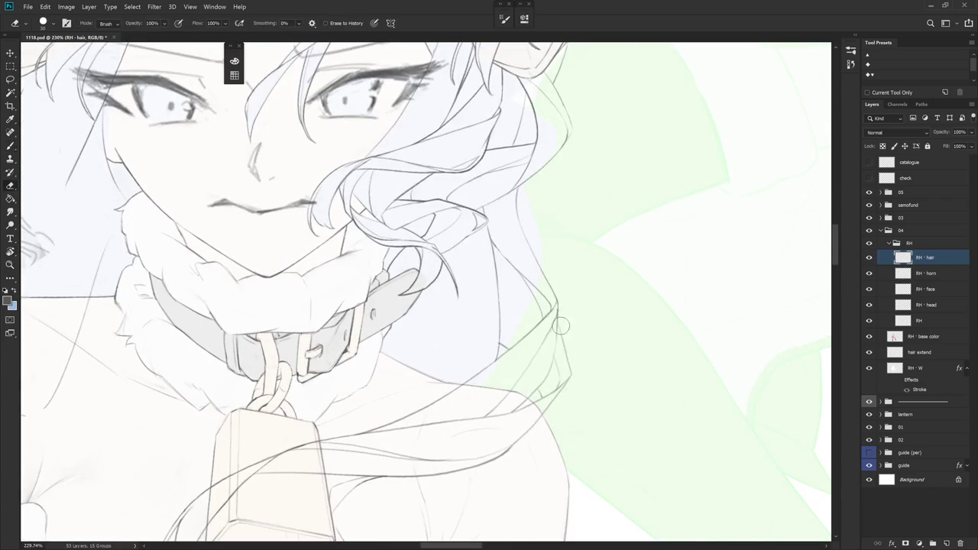
left_click_drag(559, 324, 572, 366)
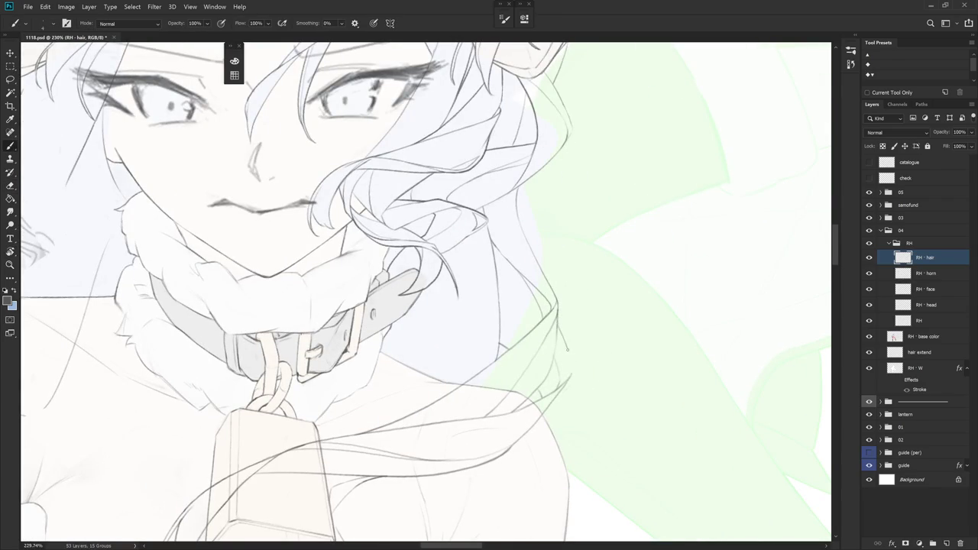
scroll(562, 406, "down", 5)
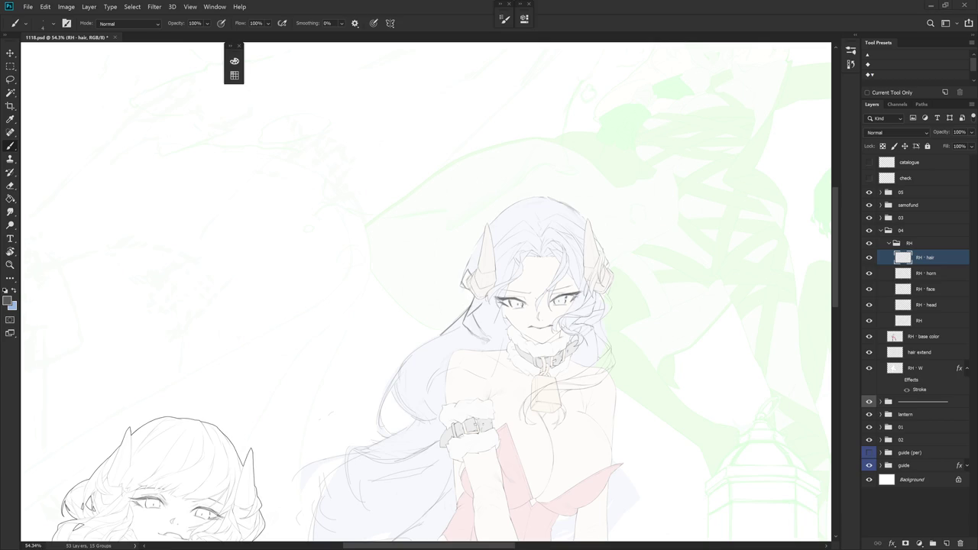
scroll(535, 412, "up", 2)
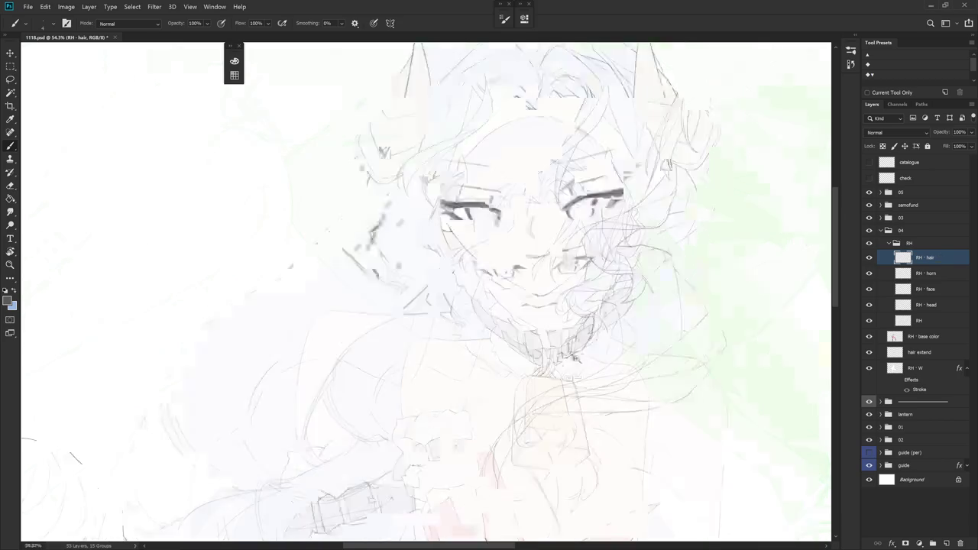
scroll(535, 412, "up", 2)
scroll(535, 411, "up", 2)
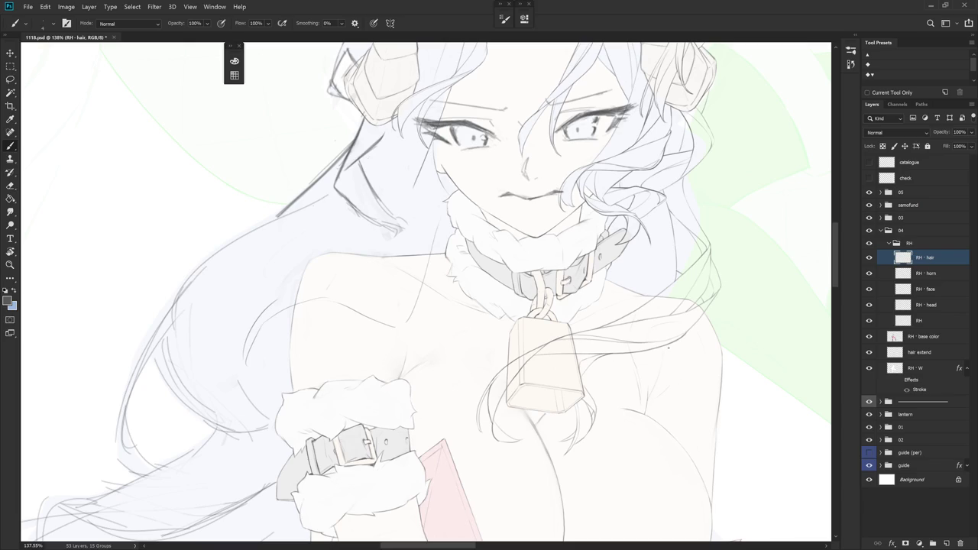
Erase stray marks on the RH layer
left_click(923, 321)
key("e")
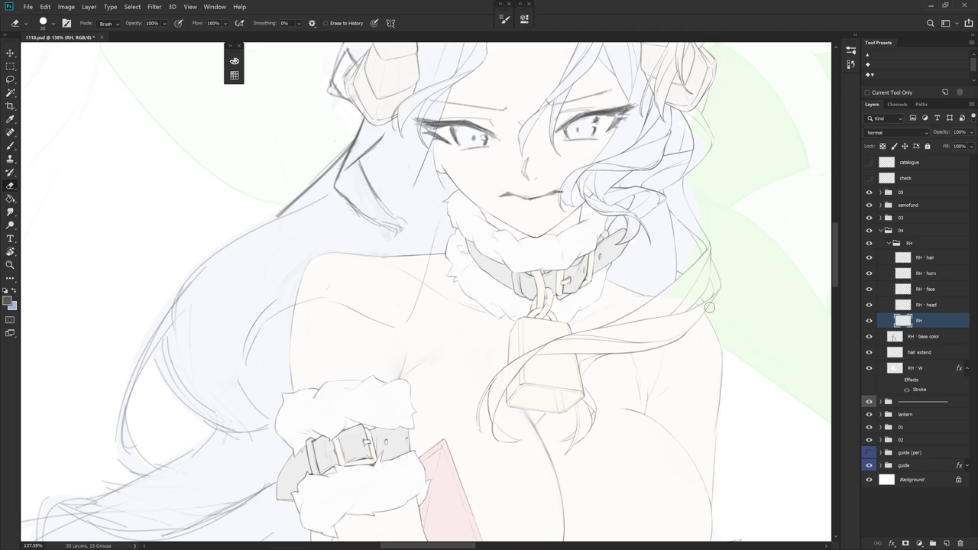
key("b")
scroll(710, 307, "down", 5)
scroll(677, 372, "up", 2)
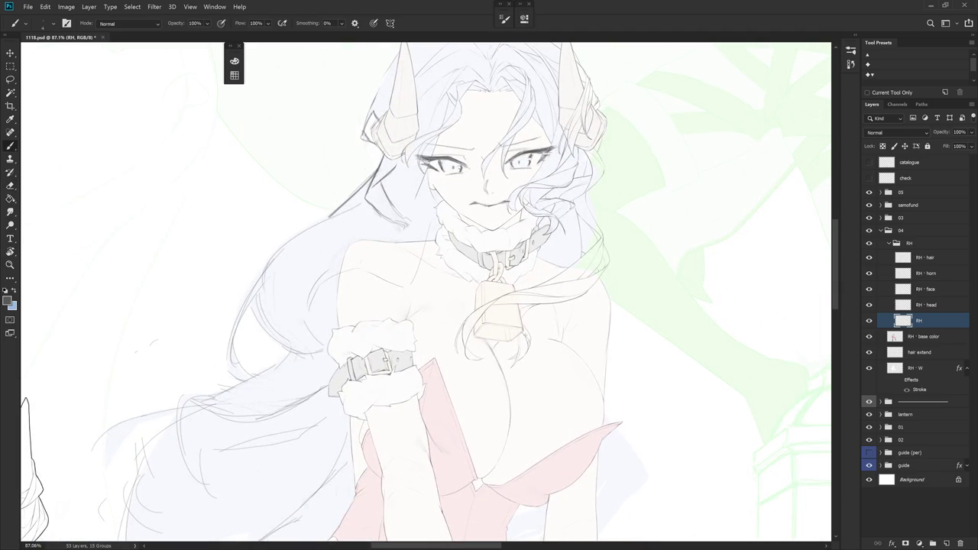
On RH - hair, undo the vertical shoulder stroke and draw a fainter strand there
left_click(574, 256, "ctrl")
scroll(574, 255, "up", 3)
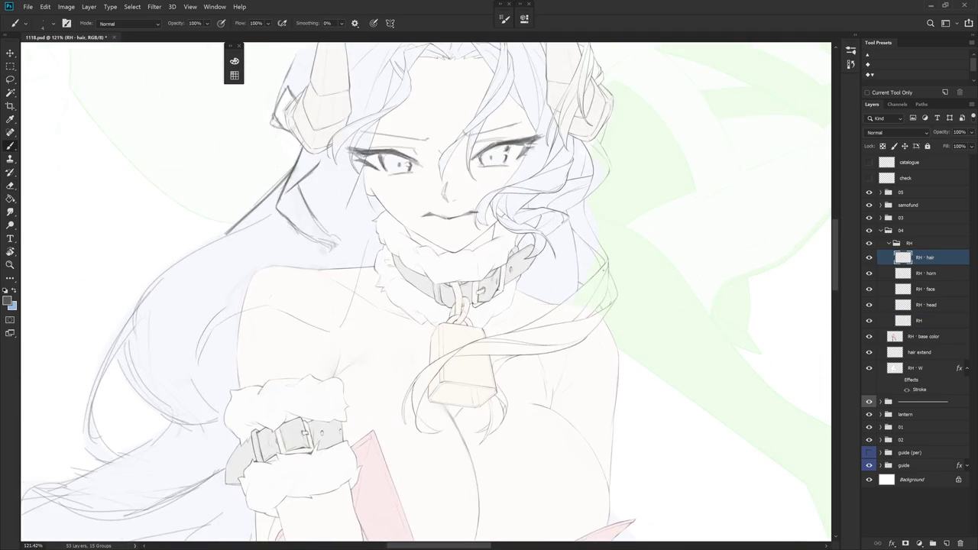
key("r")
left_click_drag(604, 252, 590, 203)
key("b")
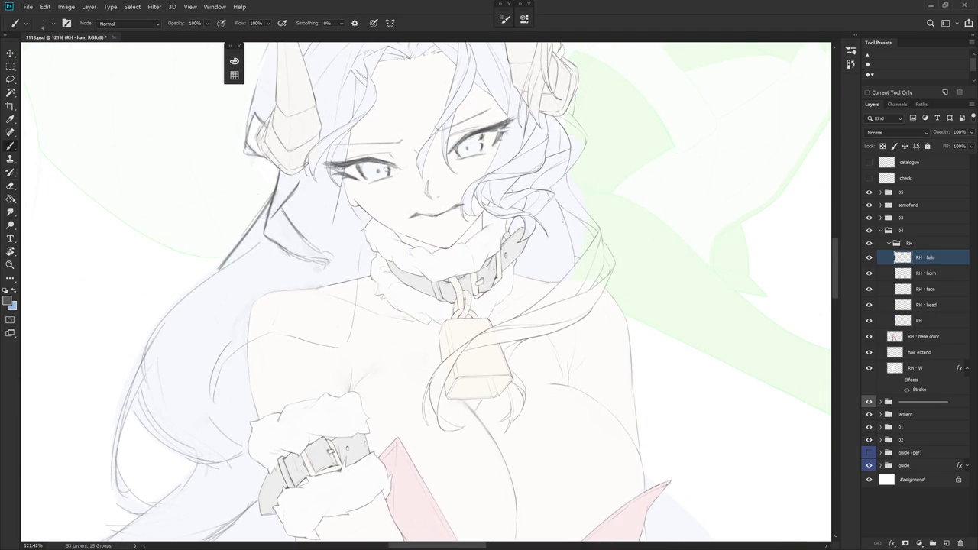
key("ctrl+z")
key("ctrl+z")
left_click_drag(557, 222, 551, 260)
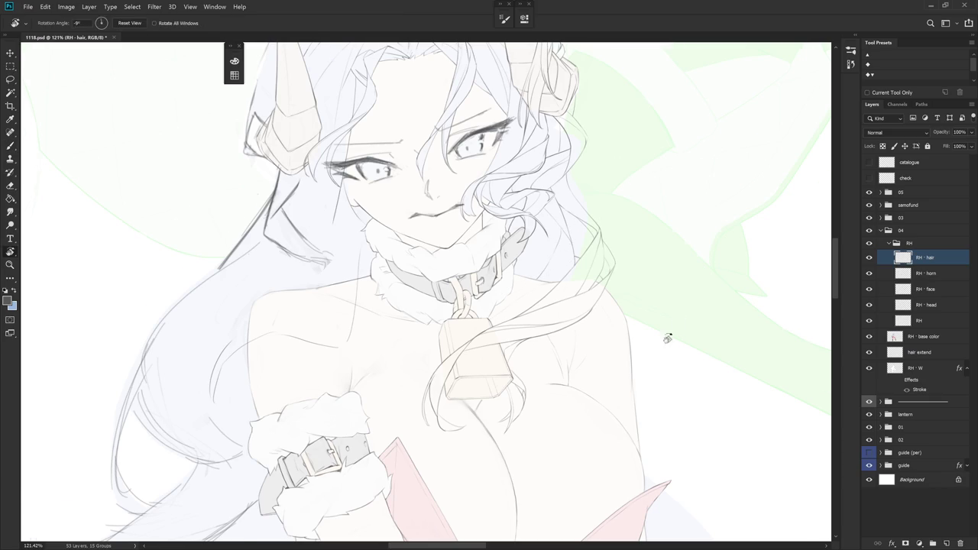
left_click_drag(672, 327, 513, 436)
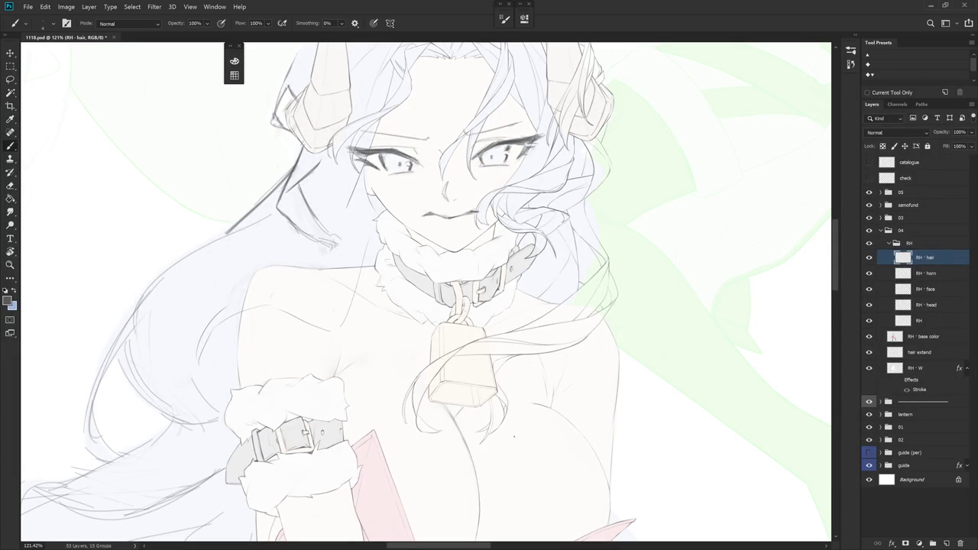
scroll(514, 437, "down", 5)
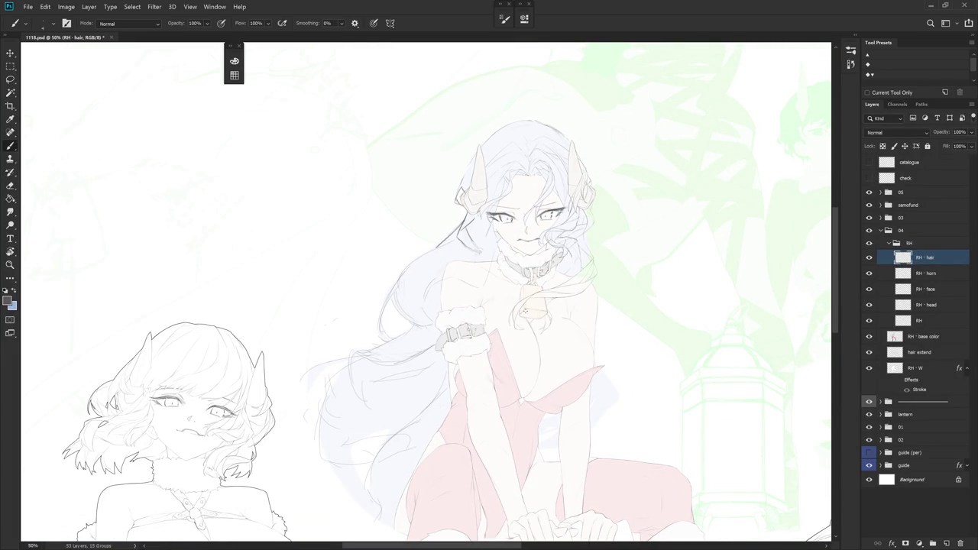
left_click(925, 337)
Raise the RH - base color layer to full opacity and zoom to the horns
left_click(971, 132)
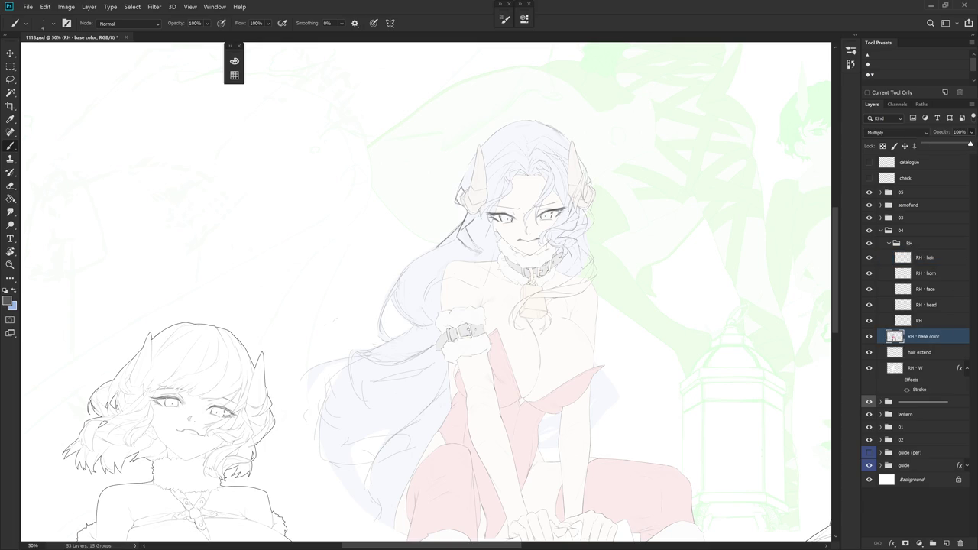
left_click_drag(587, 307, 575, 348)
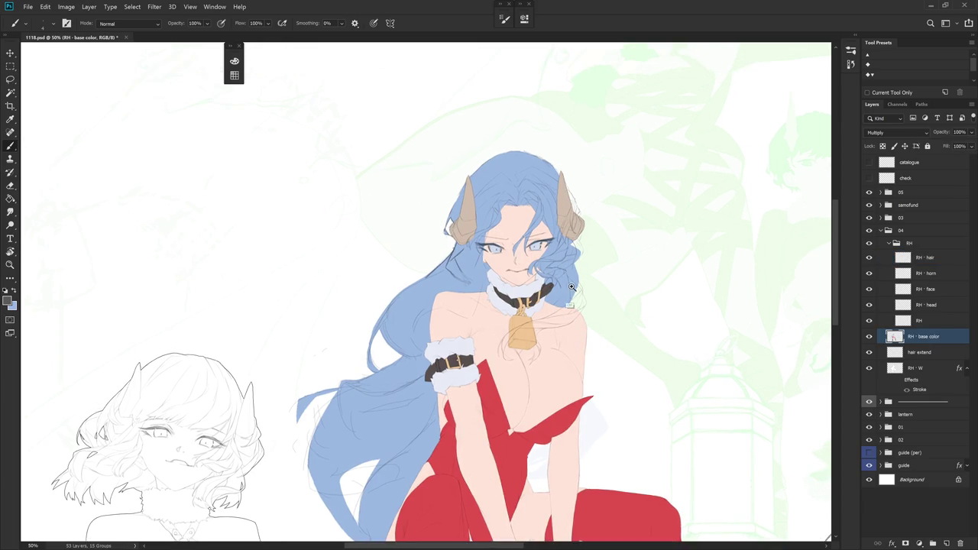
scroll(575, 348, "up", 5)
scroll(594, 359, "down", 1)
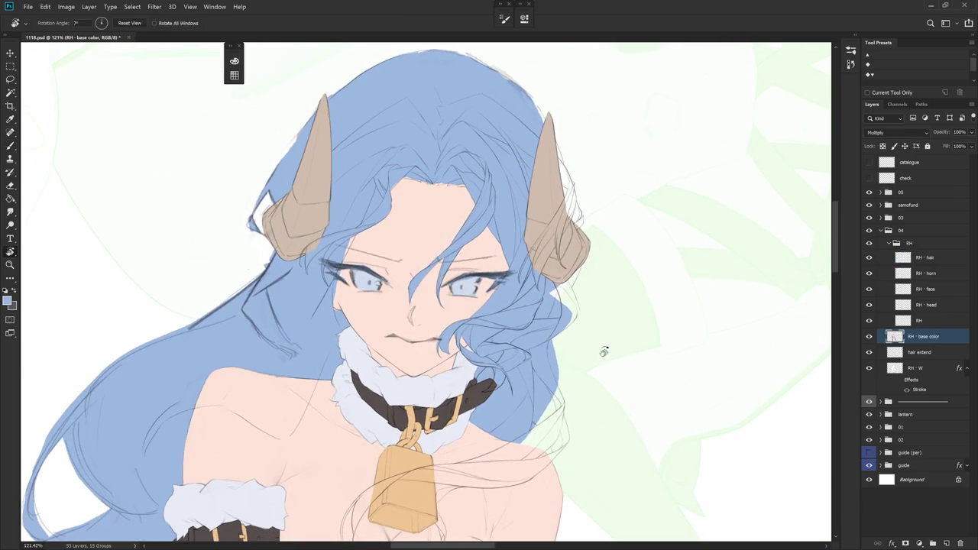
scroll(589, 267, "up", 3)
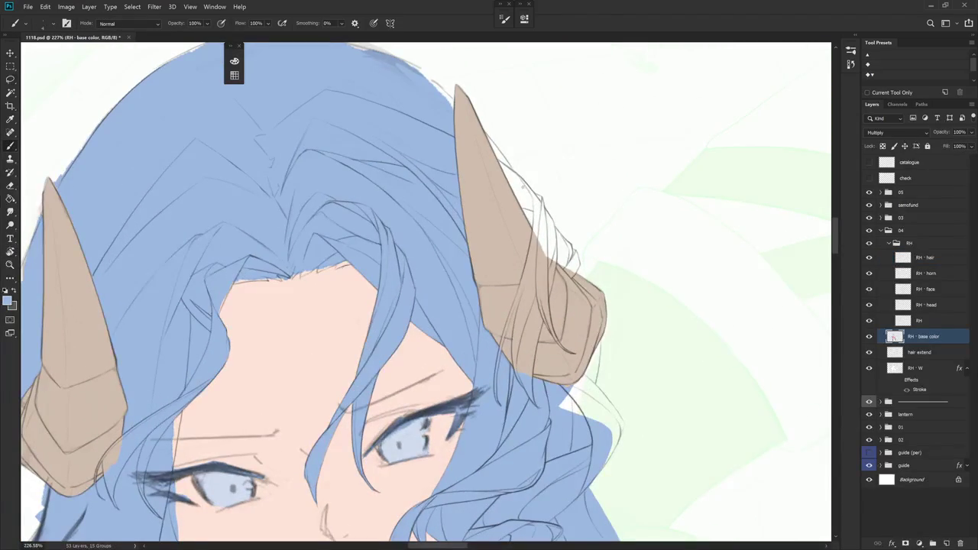
Lasso the hair strands running along the right horn's edge
key("l")
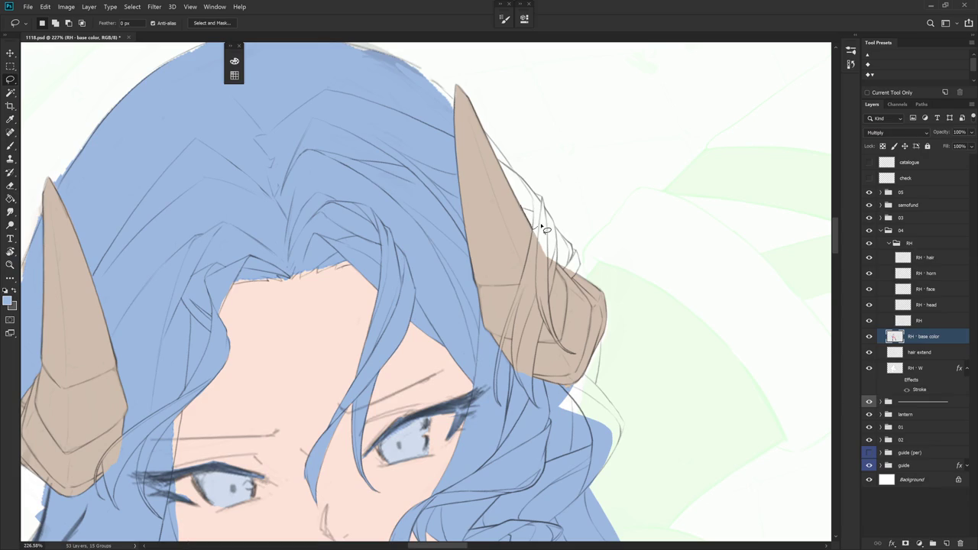
left_click_drag(541, 231, 527, 222)
mouse_move(509, 183)
left_mouse_down()
mouse_move(511, 339)
mouse_move(523, 229)
mouse_move(514, 197)
mouse_move(520, 325)
mouse_move(526, 344)
mouse_move(556, 363)
mouse_move(528, 220)
mouse_move(556, 365)
mouse_move(531, 267)
left_mouse_up()
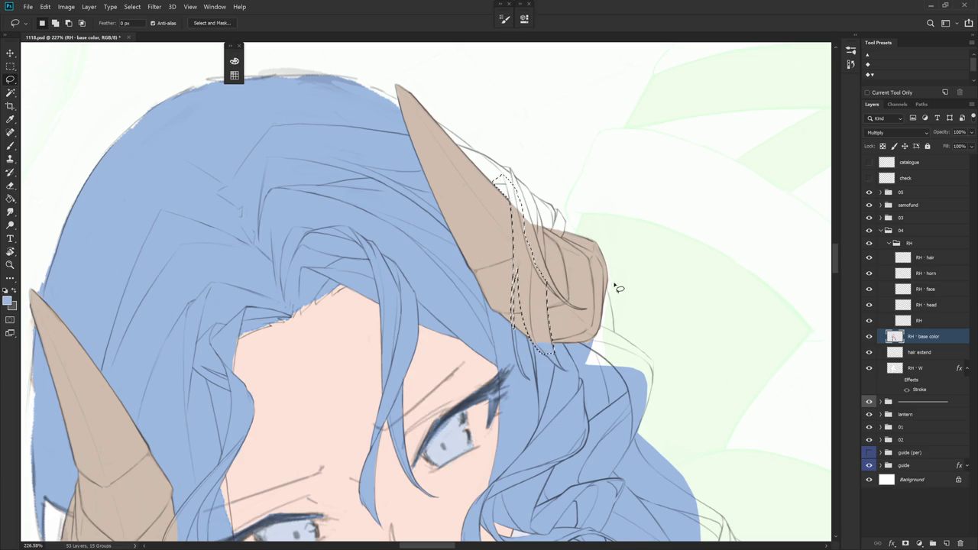
left_click_drag(616, 273, 522, 186)
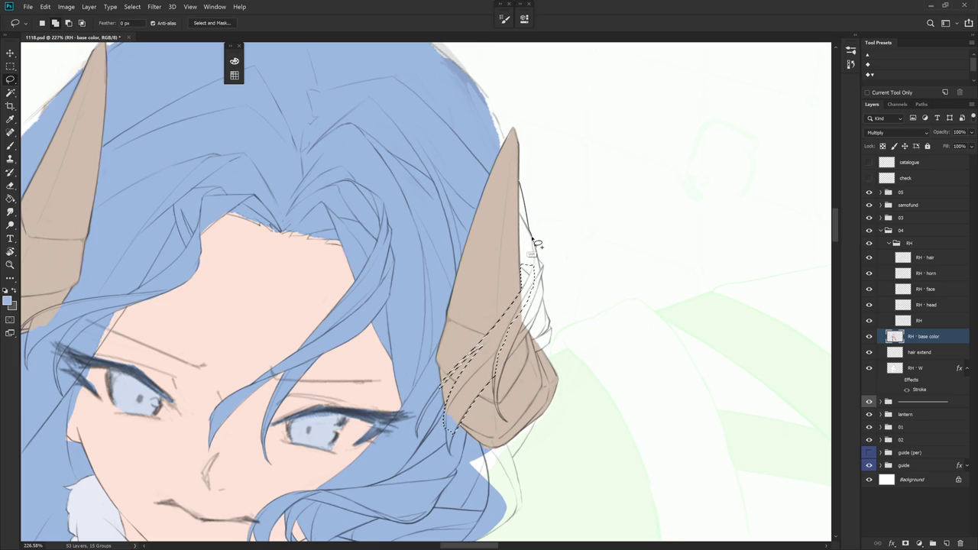
left_click_drag(541, 253, 526, 275)
left_click_drag(527, 227, 539, 264)
left_click_drag(517, 188, 533, 282)
key("b")
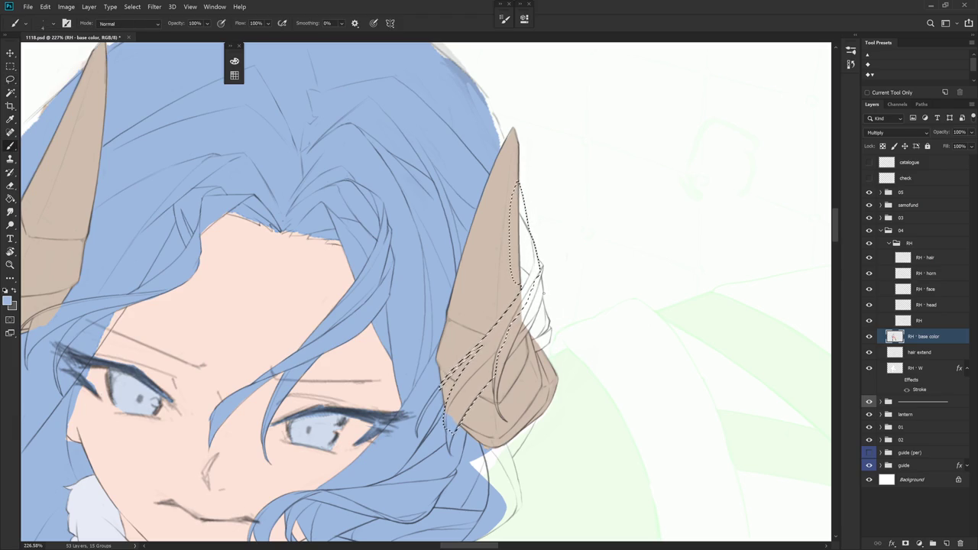
Paint blue hair colour behind the horn's edge using the Behind blend mode
right_click(546, 220, "shift")
left_click(581, 261)
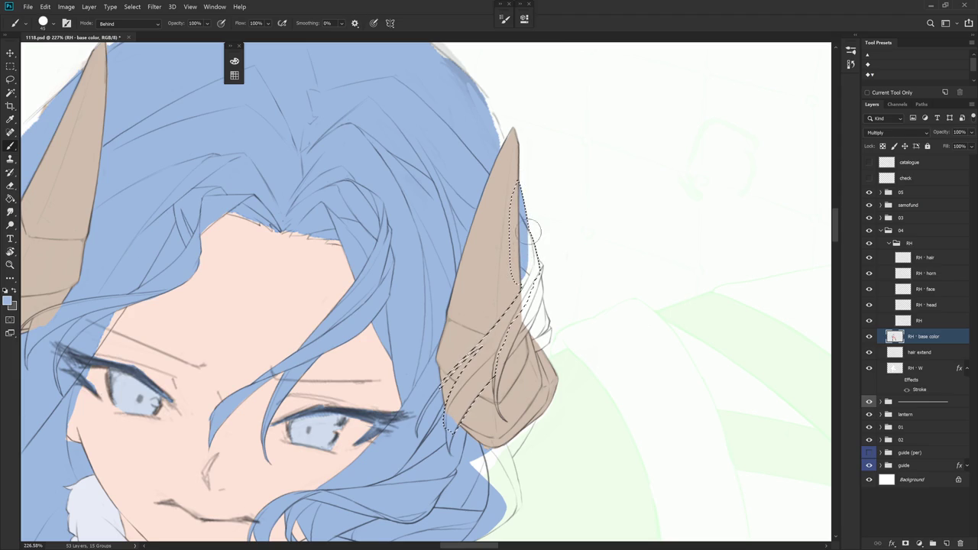
left_click_drag(535, 244, 536, 264)
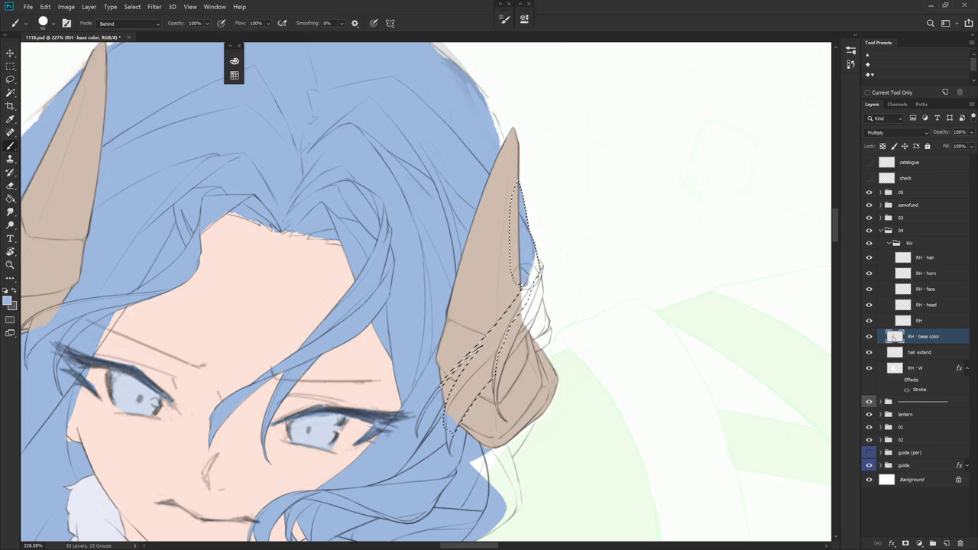
left_click_drag(517, 300, 535, 274)
left_click_drag(538, 336, 585, 257)
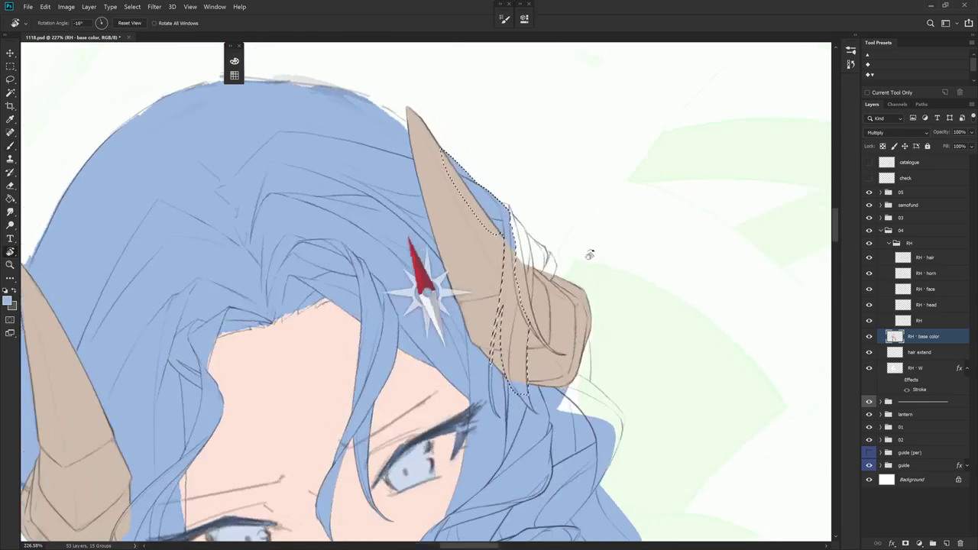
Trim the horn selection, paint blue inside it in Normal mode, then deselect and shrink the brush
key("l")
mouse_move(505, 209)
left_mouse_down()
mouse_move(502, 220)
mouse_move(436, 120)
left_mouse_up()
key("b")
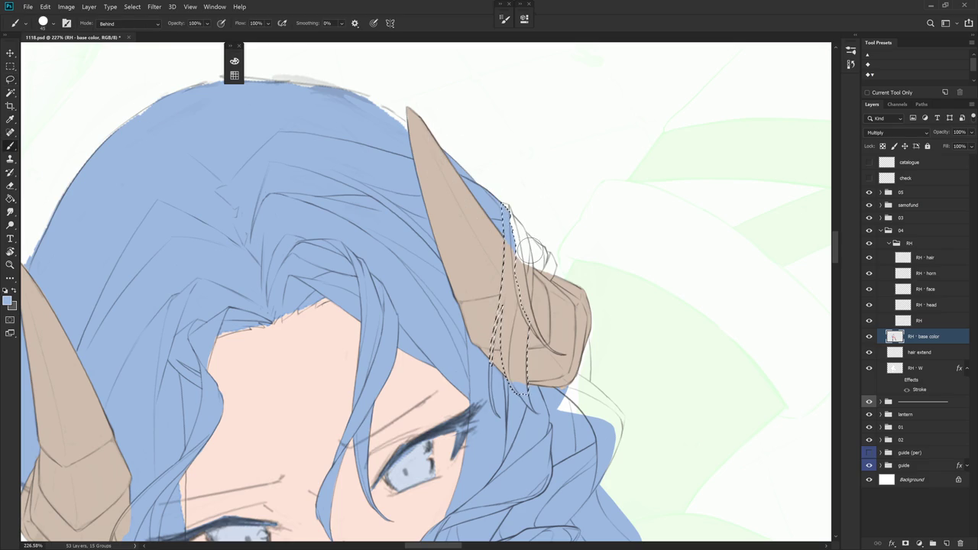
right_click(556, 219, "shift")
left_click(572, 242)
left_click_drag(505, 257, 520, 378)
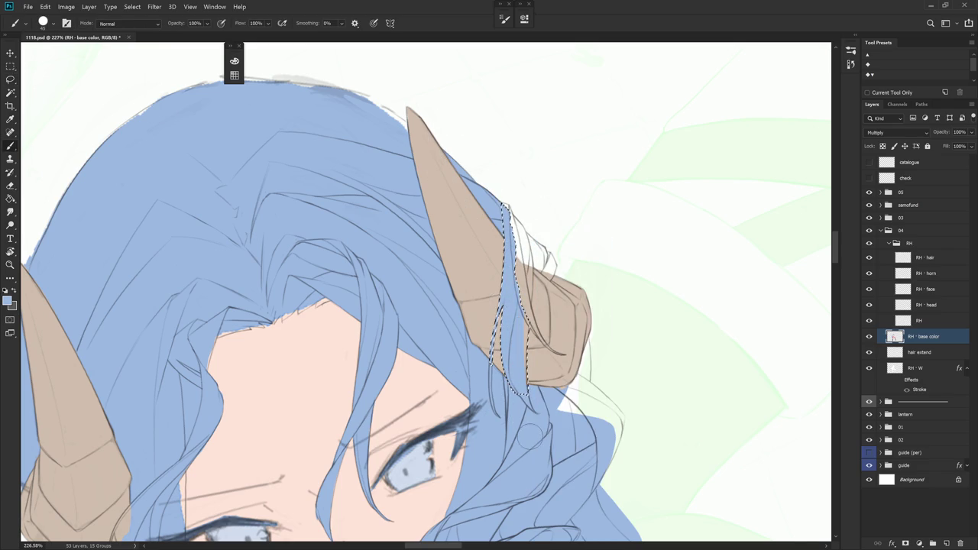
key("ctrl+d")
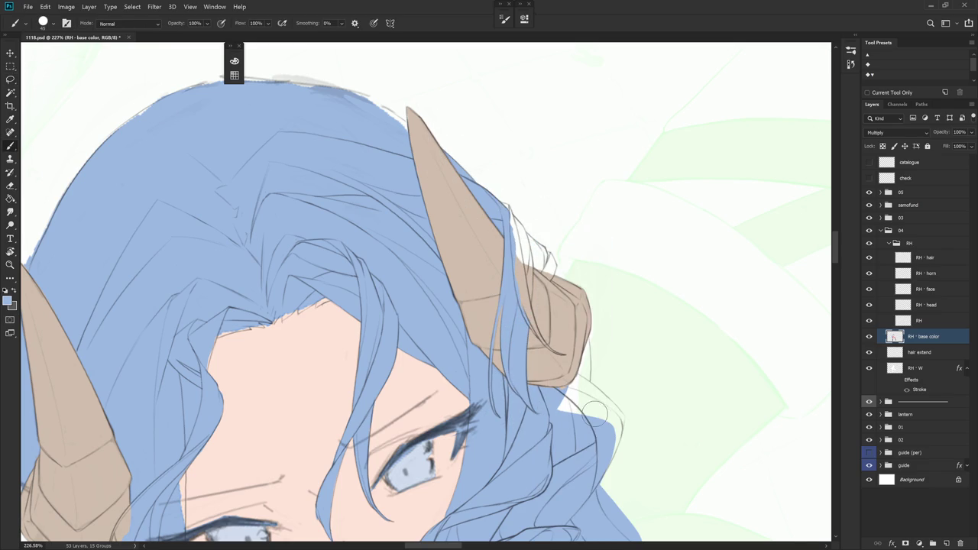
key("bracketleft")
key("bracketleft")
key("bracketleft")
Paint blue hair along the right horn's lower edge
scroll(512, 363, "down", 5)
scroll(566, 383, "up", 2)
scroll(550, 367, "up", 3)
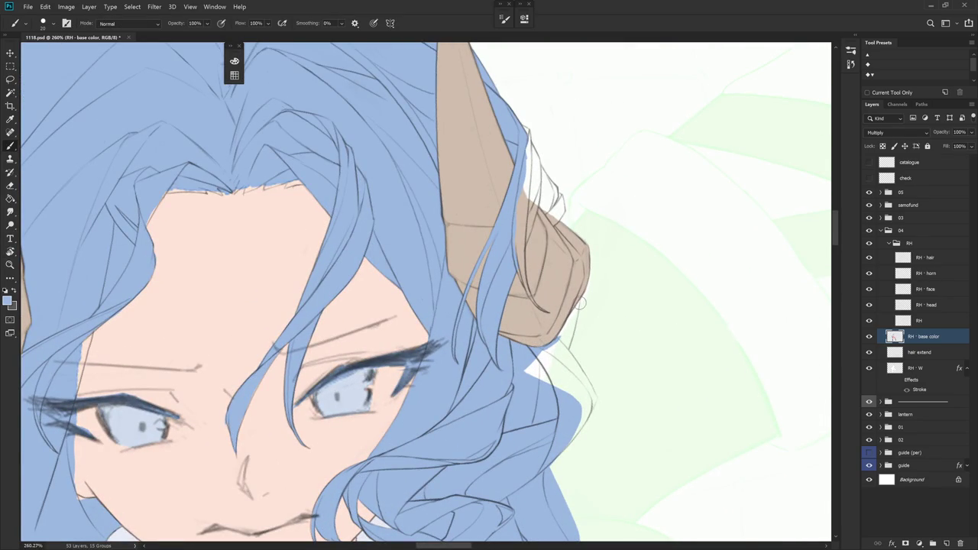
scroll(572, 312, "down", 3)
scroll(564, 331, "up", 3)
left_click_drag(576, 318, 567, 348)
left_click_drag(578, 310, 563, 349)
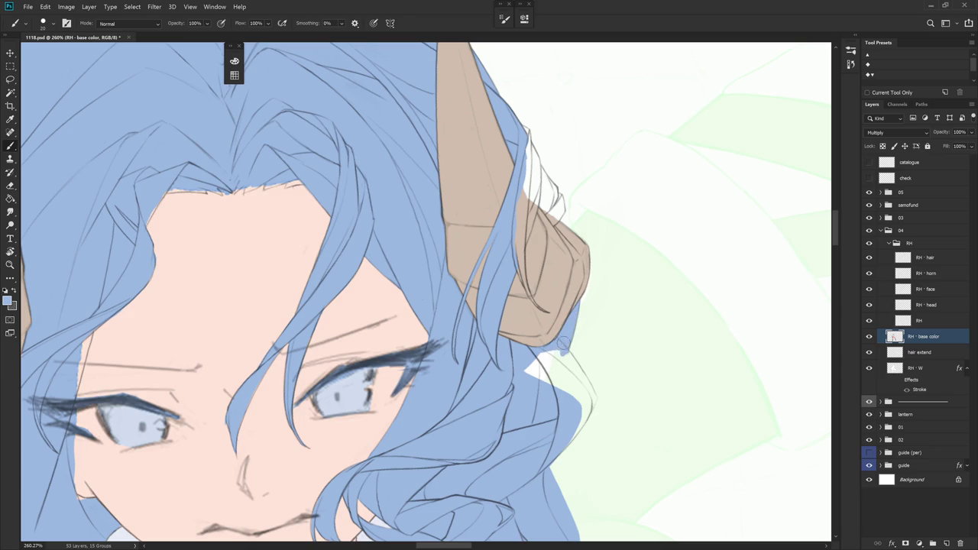
mouse_move(579, 312)
left_mouse_down()
mouse_move(559, 236)
mouse_move(552, 248)
left_mouse_up()
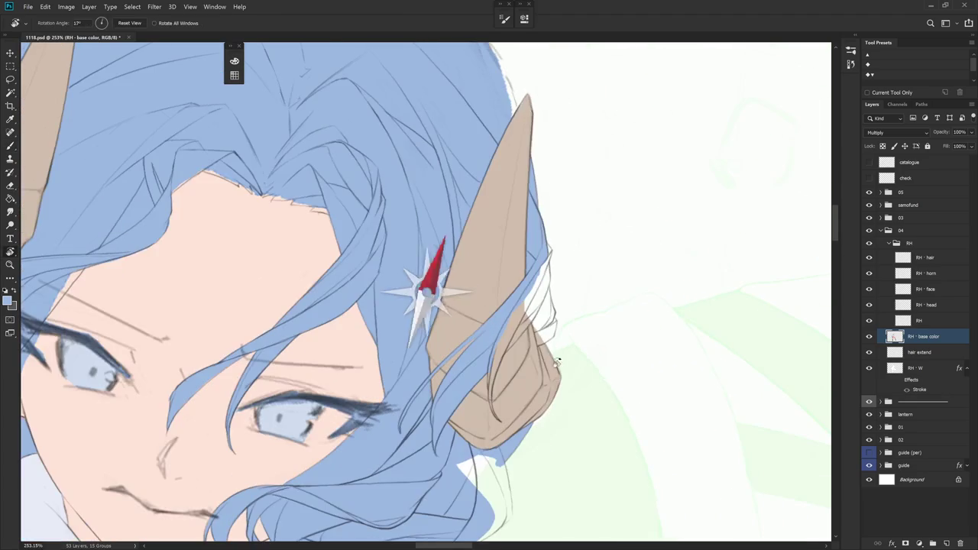
Lasso the hair strip along the horn edge and fill it with blue
key("l")
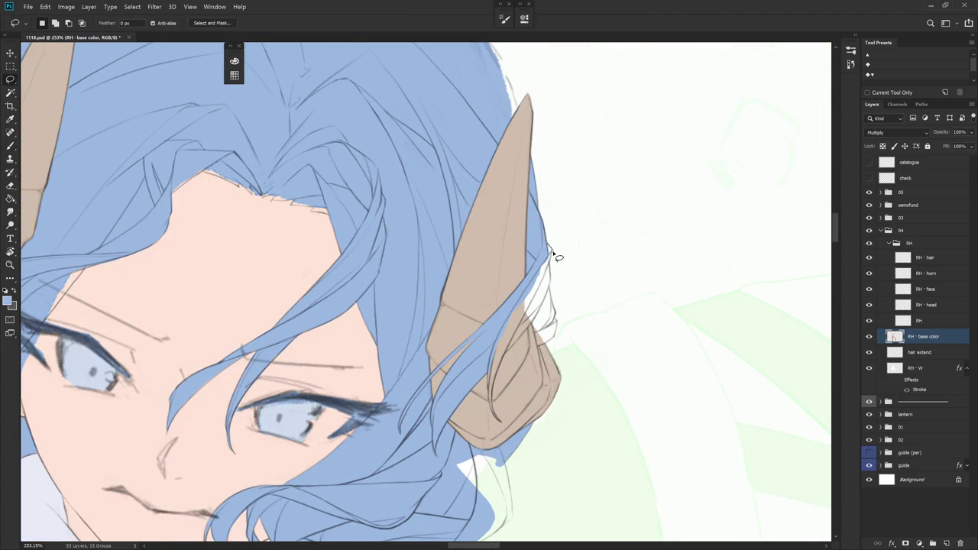
mouse_move(550, 267)
left_mouse_down()
mouse_move(528, 311)
mouse_move(554, 244)
mouse_move(520, 230)
left_mouse_up()
mouse_move(509, 191)
left_mouse_down()
mouse_move(533, 227)
mouse_move(548, 395)
mouse_move(551, 267)
mouse_move(557, 350)
mouse_move(561, 334)
left_mouse_up()
key("r")
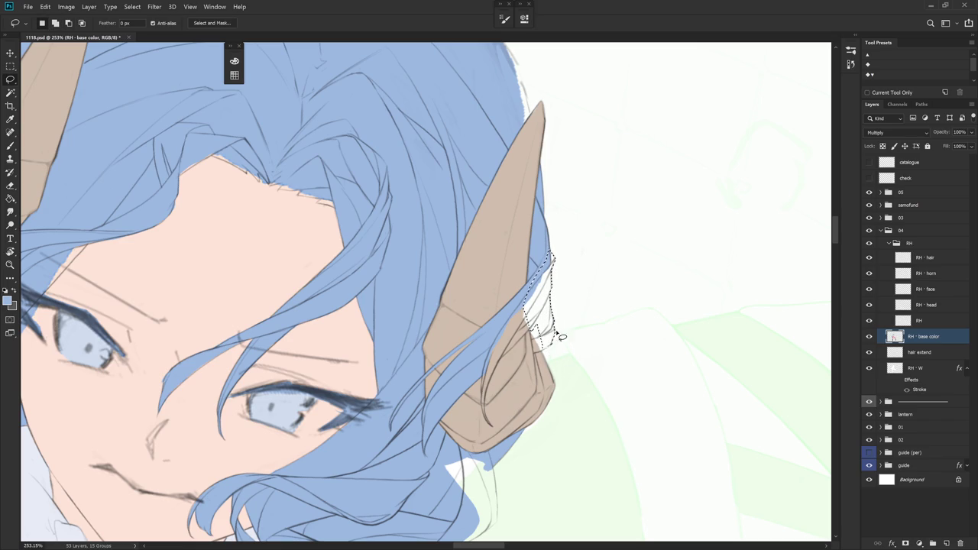
left_click_drag(560, 334, 538, 346)
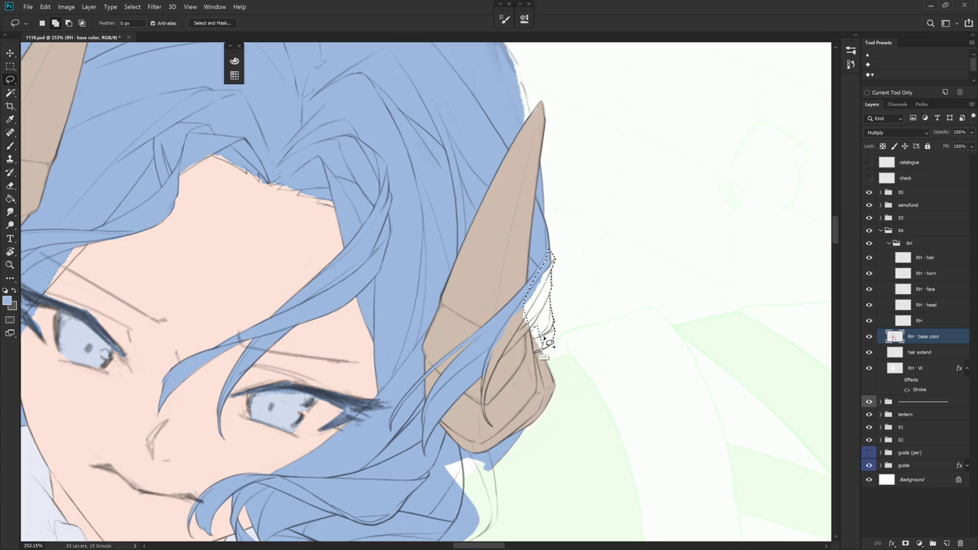
left_click_drag(537, 346, 587, 342)
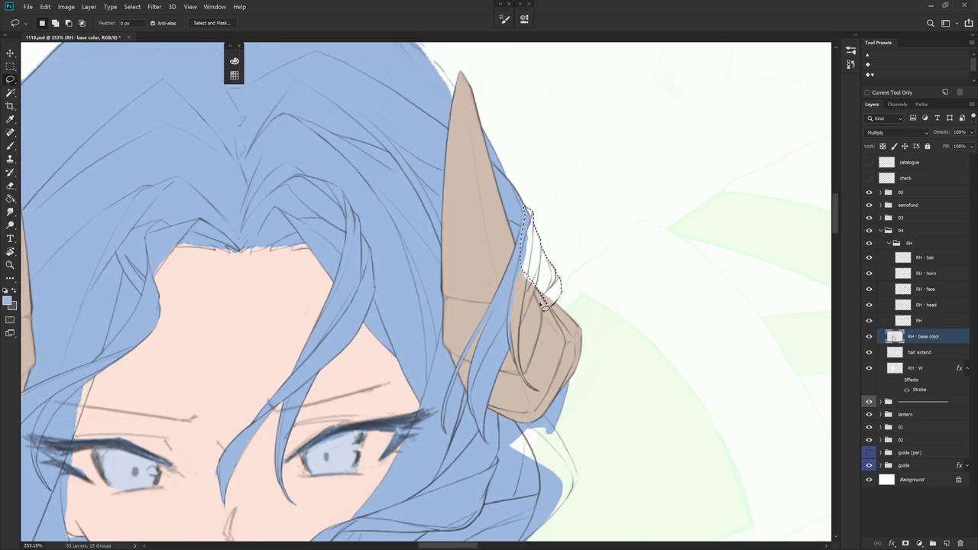
key("alt+BackSpace")
key("ctrl+d")
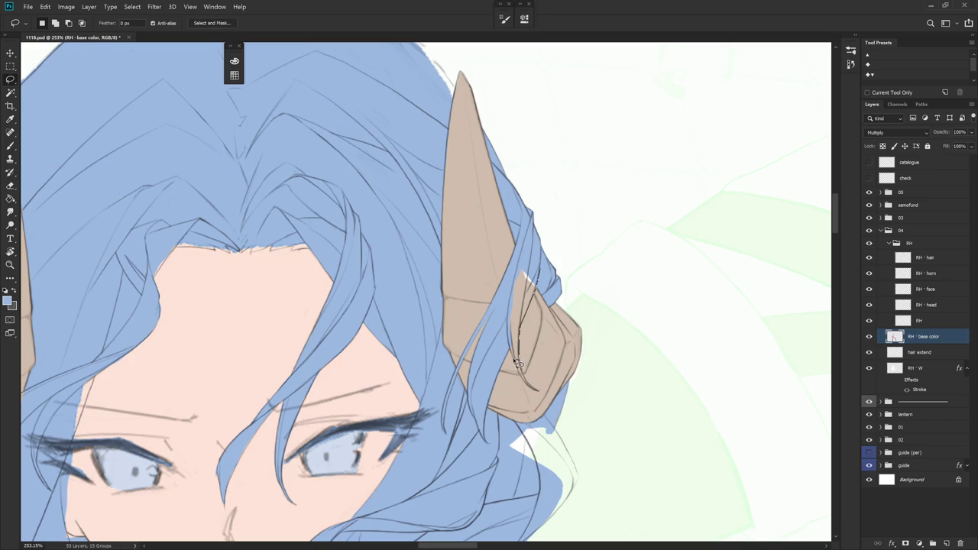
Lasso the hair strand over the horn and fill it with blue
mouse_move(515, 356)
left_mouse_down()
mouse_move(526, 271)
mouse_move(510, 343)
left_mouse_up()
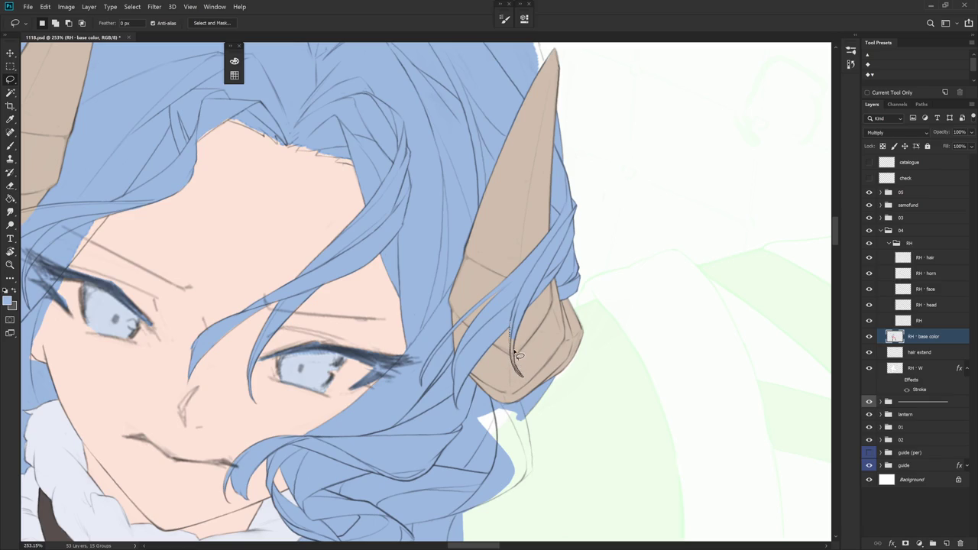
left_click_drag(520, 357, 510, 336)
key("alt+BackSpace")
key("ctrl+d")
left_click_drag(526, 382, 539, 388)
scroll(539, 388, "down", 2)
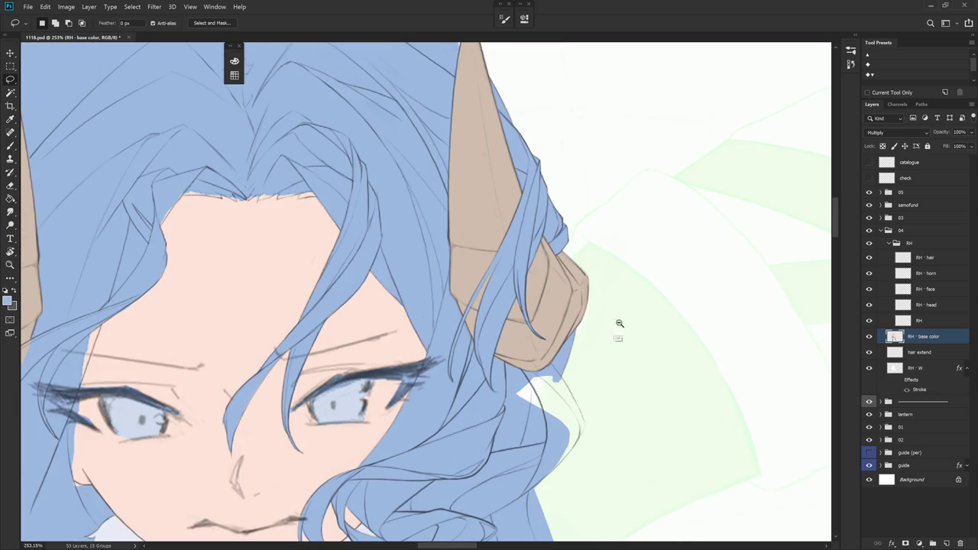
scroll(616, 324, "down", 3)
key("b")
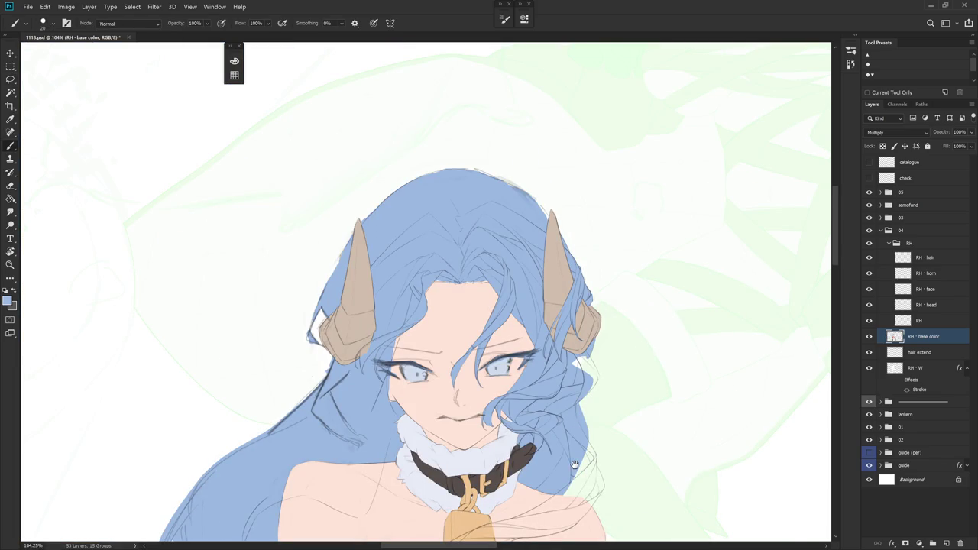
Extend the hair curl tip by the cheek with a blue lasso fill
left_click_drag(575, 465, 530, 393)
scroll(569, 265, "up", 3)
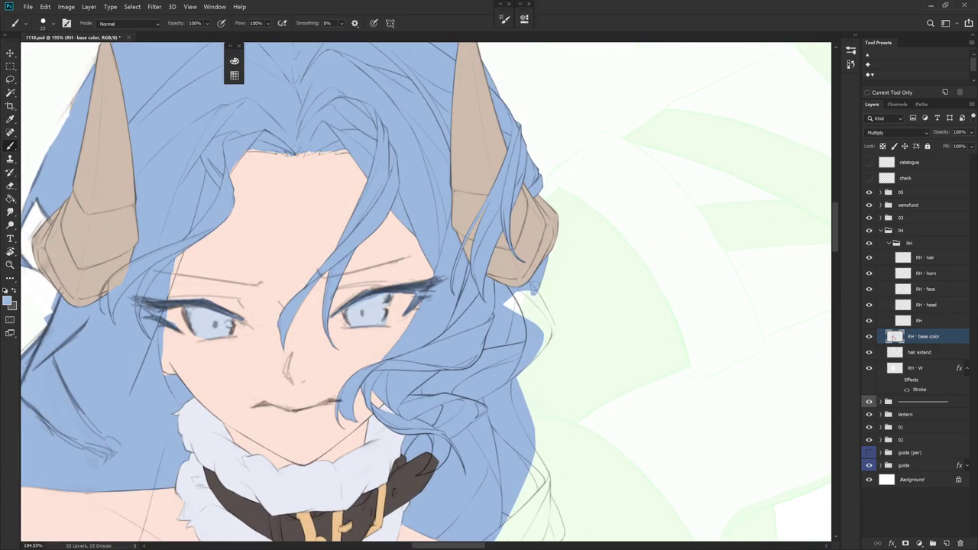
key("l")
mouse_move(557, 326)
left_mouse_down()
mouse_move(539, 348)
mouse_move(503, 325)
mouse_move(535, 291)
left_mouse_up()
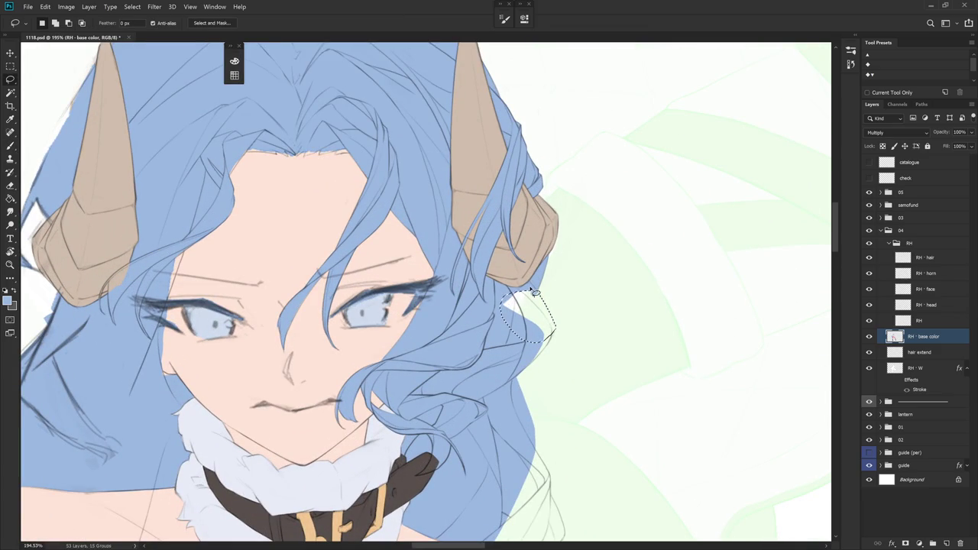
key("alt+BackSpace")
key("ctrl+d")
key("b")
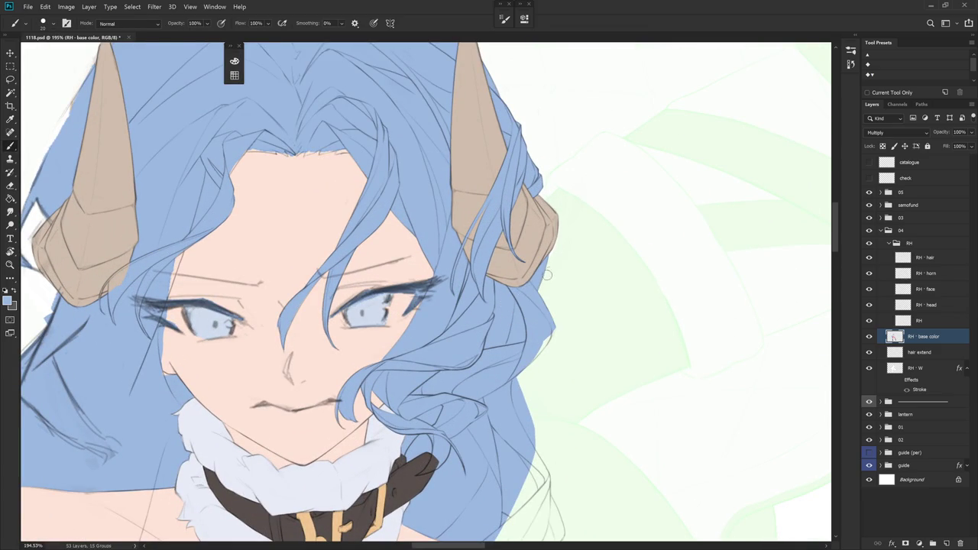
scroll(546, 277, "down", 5, "alt")
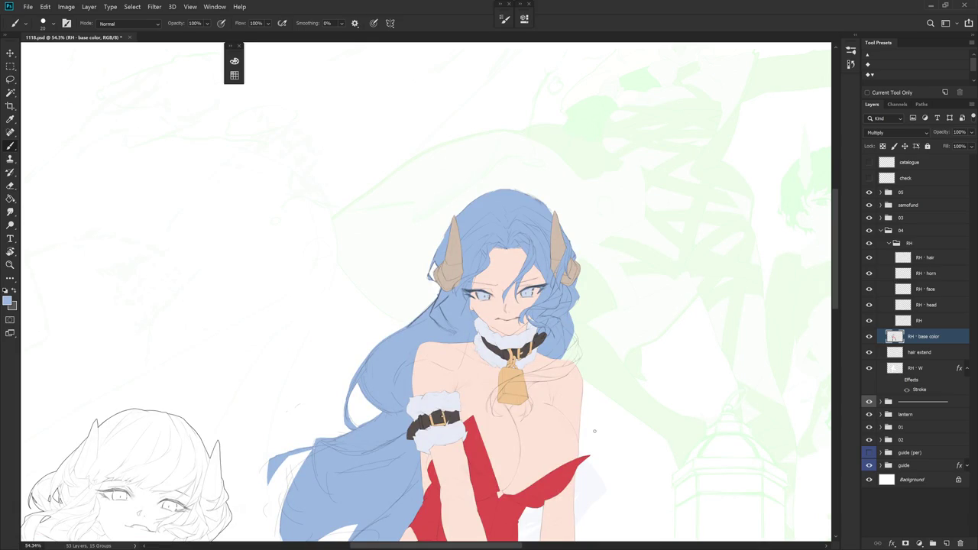
scroll(591, 310, "up", 5, "alt")
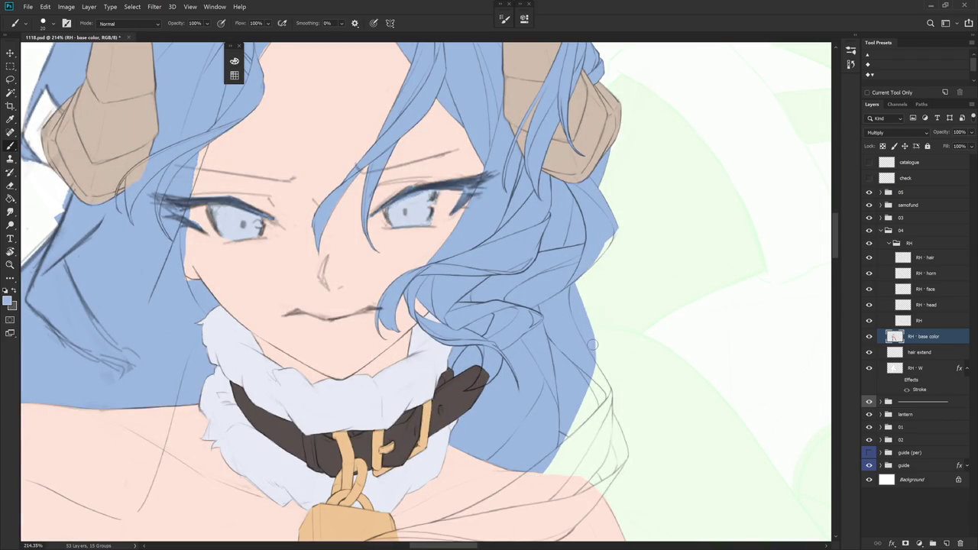
Lasso both eyes into one selection
left_click_drag(627, 388, 600, 365)
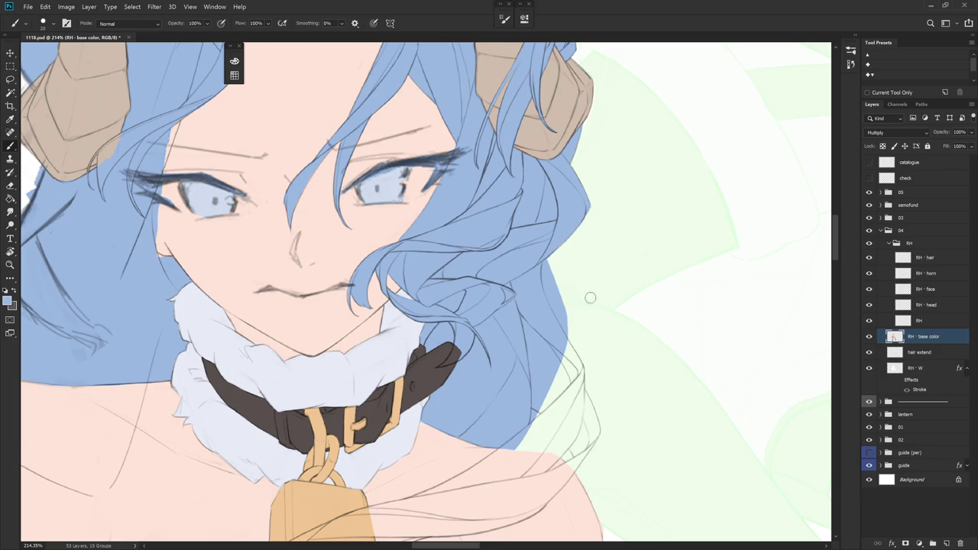
left_click_drag(579, 382, 558, 345)
key("r")
mouse_move(560, 330)
left_mouse_down()
mouse_move(539, 256)
mouse_move(546, 340)
mouse_move(540, 251)
mouse_move(539, 313)
mouse_move(543, 276)
mouse_move(550, 296)
left_mouse_up()
scroll(562, 256, "down", 5)
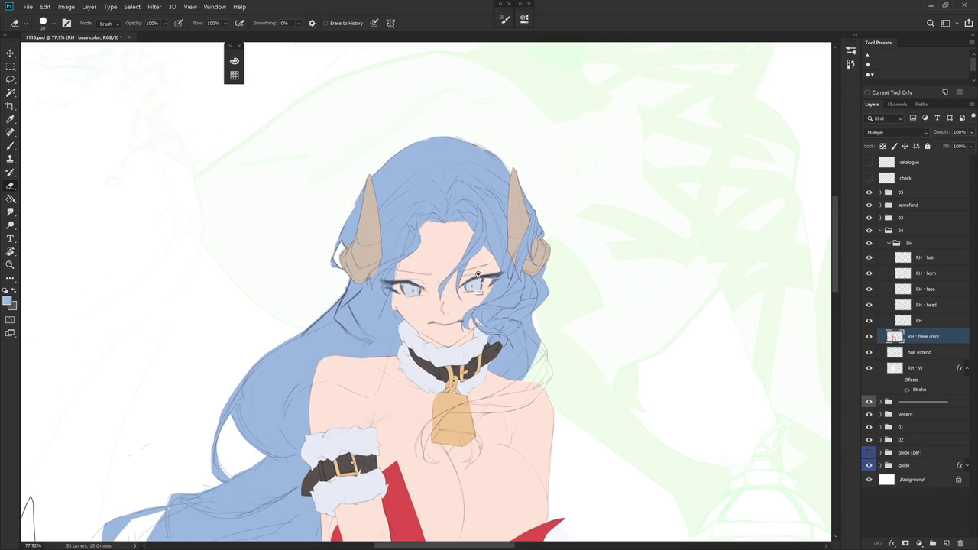
scroll(496, 295, "up", 5)
key("l")
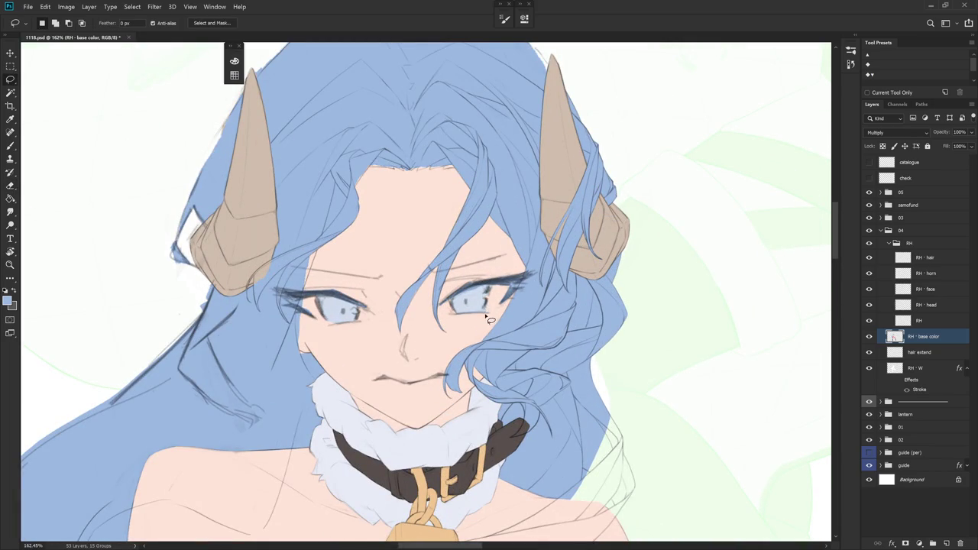
left_click_drag(482, 321, 494, 290)
left_click_drag(478, 293, 414, 426)
left_click_drag(409, 230, 423, 273)
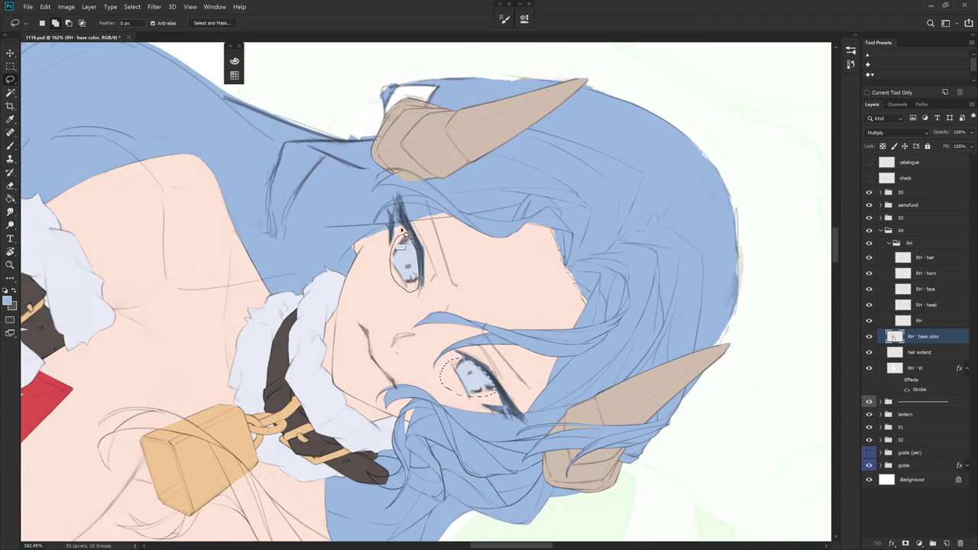
left_click_drag(423, 272, 421, 259)
scroll(420, 258, "down", 5)
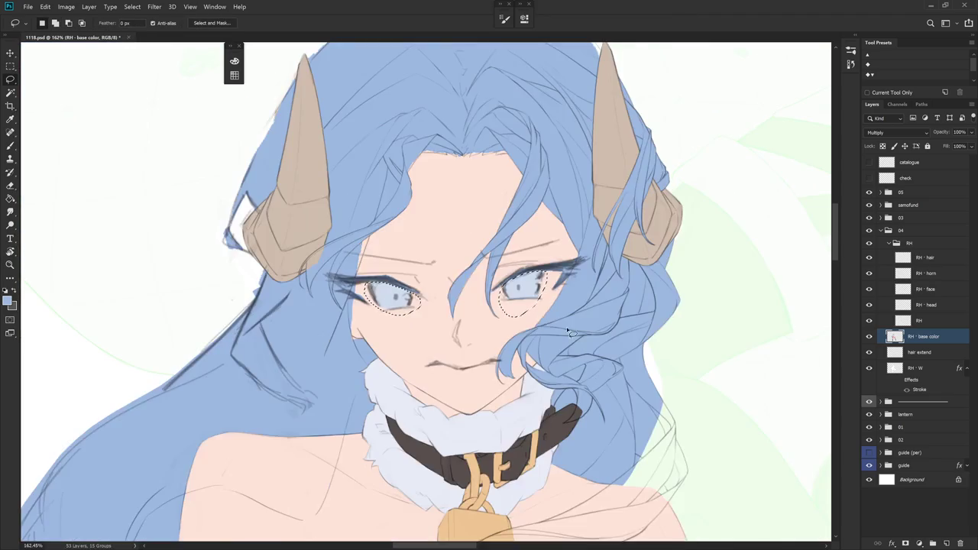
Lighten the blue hair via Replace Color with the base colour layer isolated, then show all layers
left_click(869, 336, "alt")
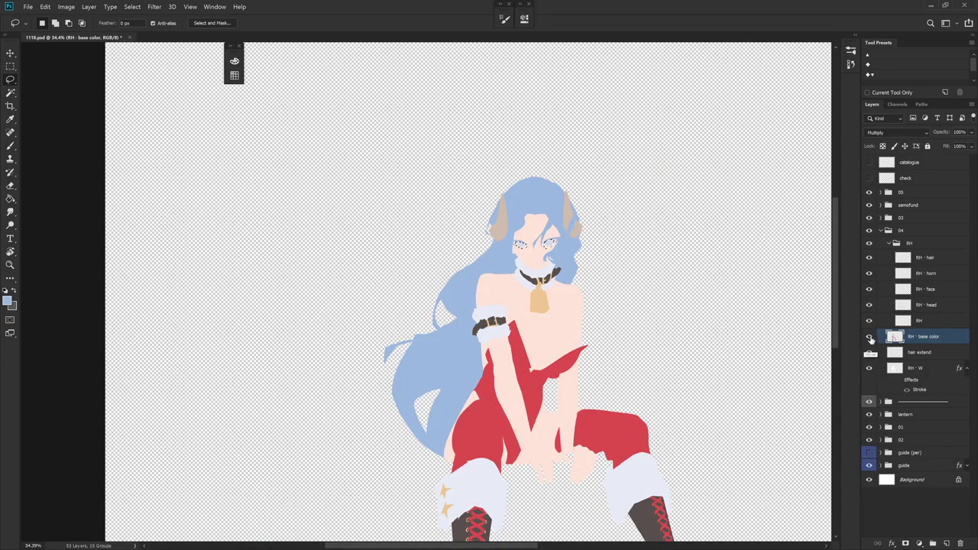
left_click(869, 336, "alt")
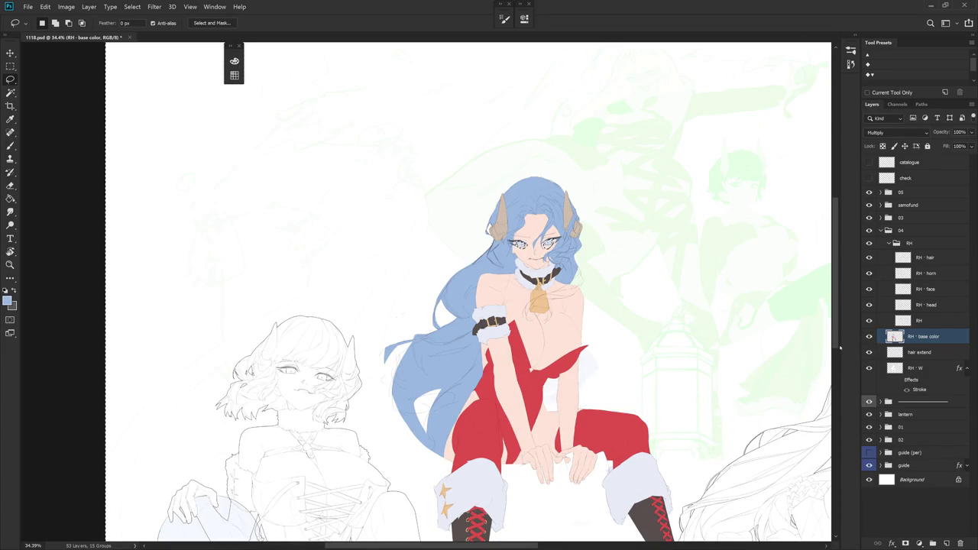
left_click(869, 336, "alt")
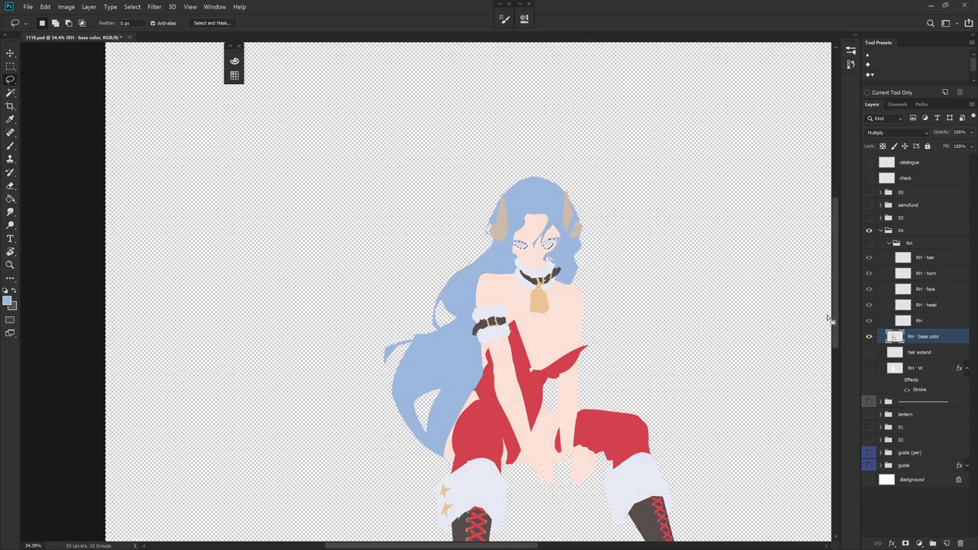
left_click(132, 6)
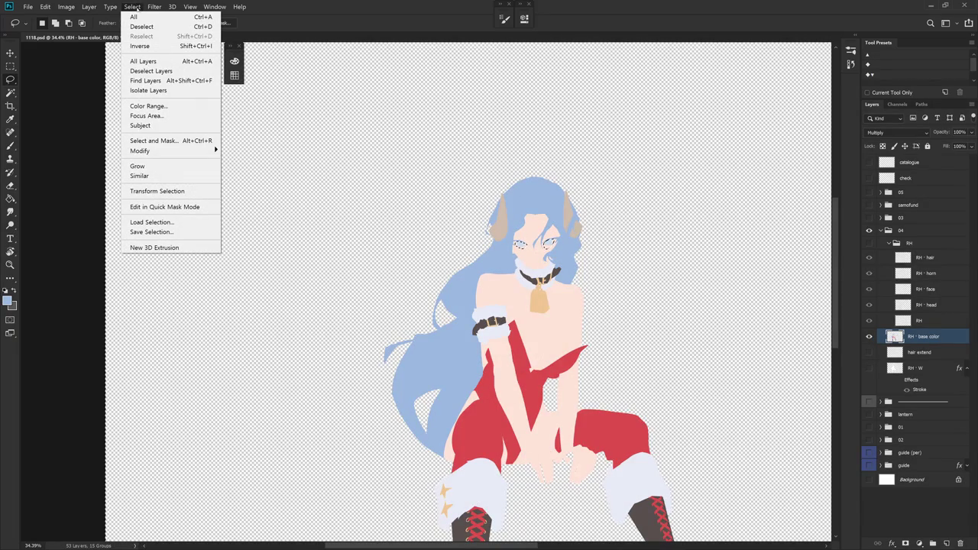
mouse_move(81, 32)
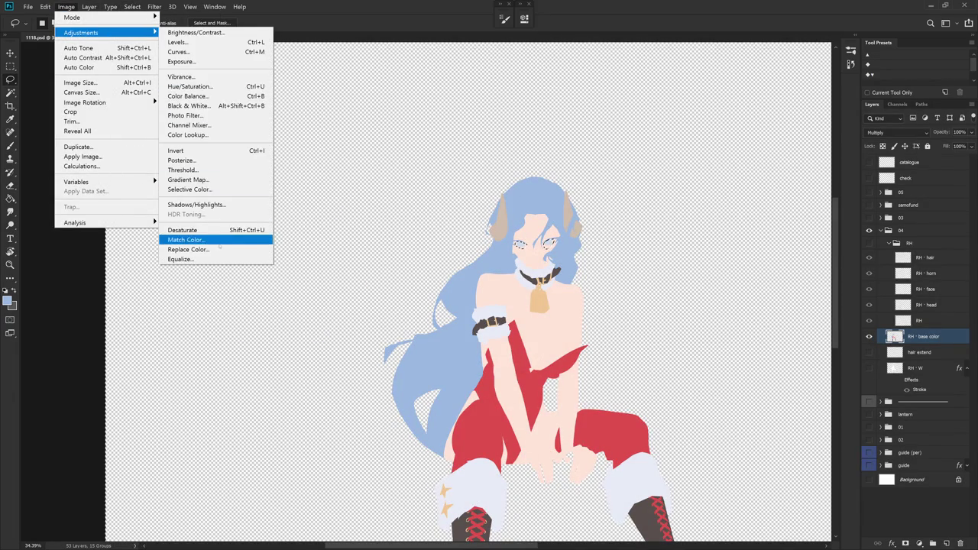
left_click(198, 249)
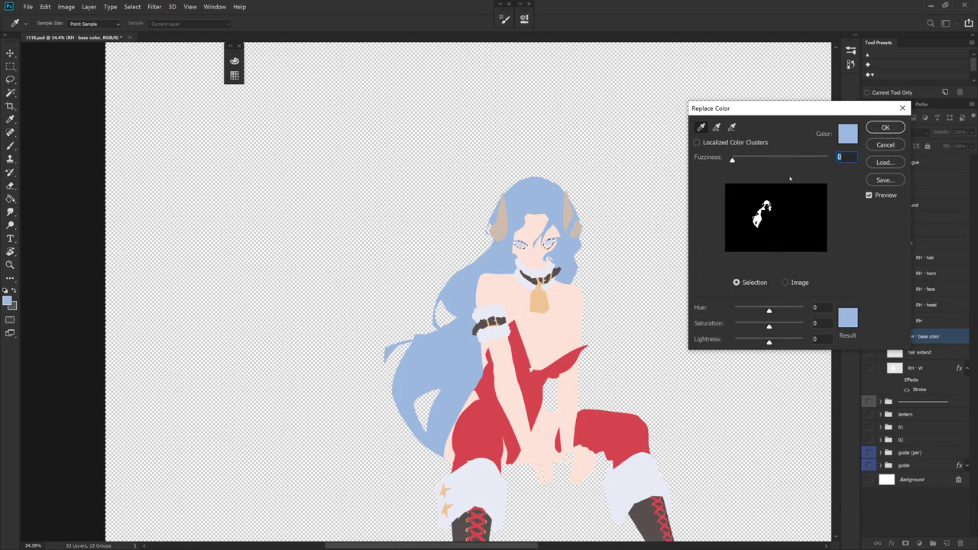
left_click(779, 342)
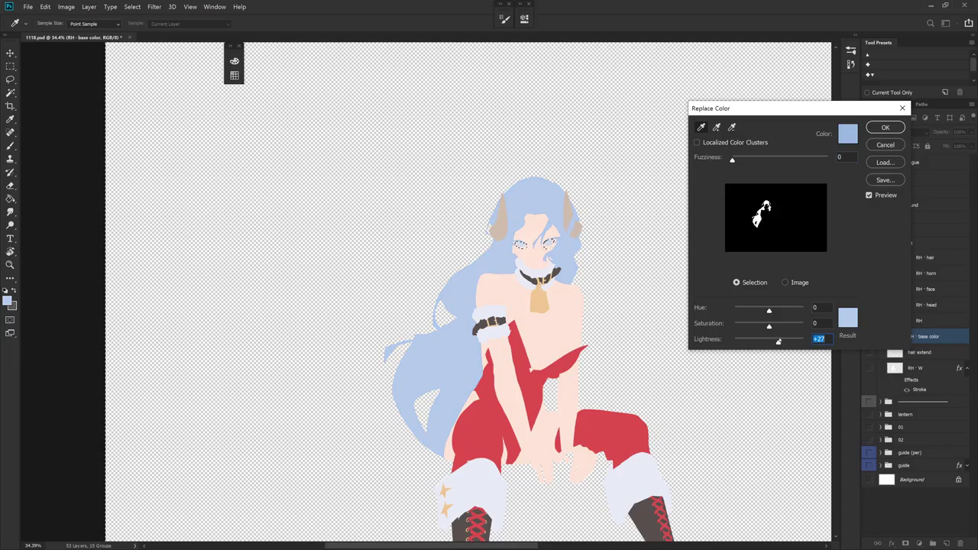
left_click(776, 327)
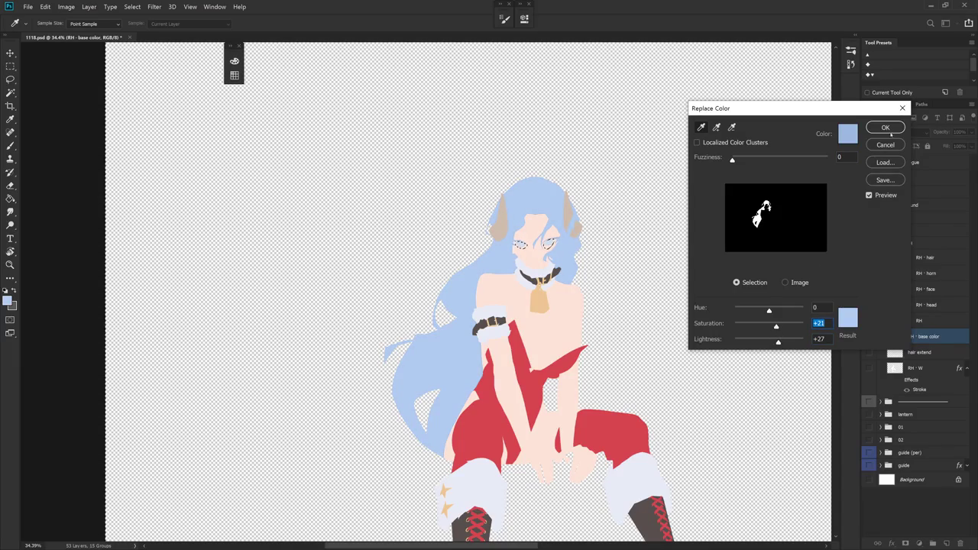
key("Return")
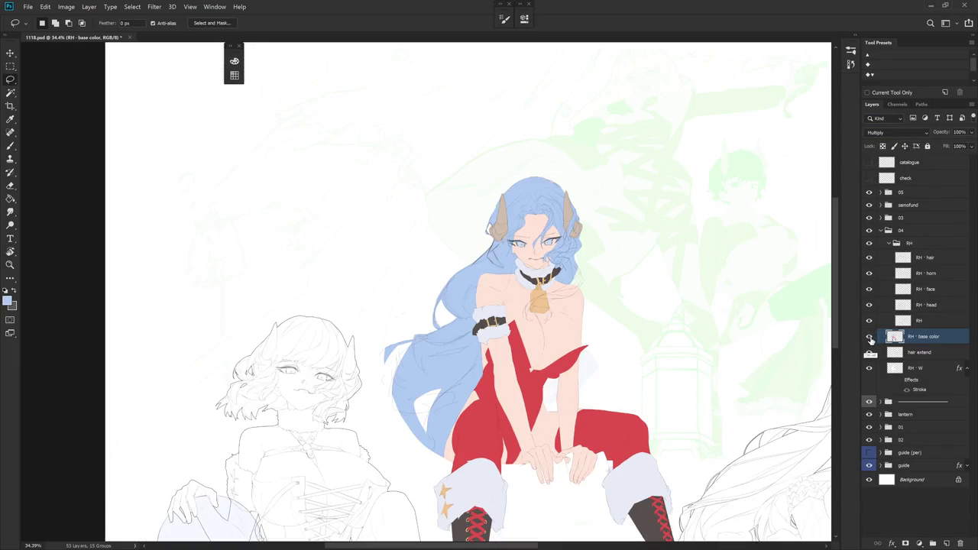
left_click(869, 336, "alt")
Paint the right hair strand's tip into a smoother, fuller blue shape over the shoulder
scroll(782, 395, "down", 2)
scroll(688, 443, "down", 1)
key("b")
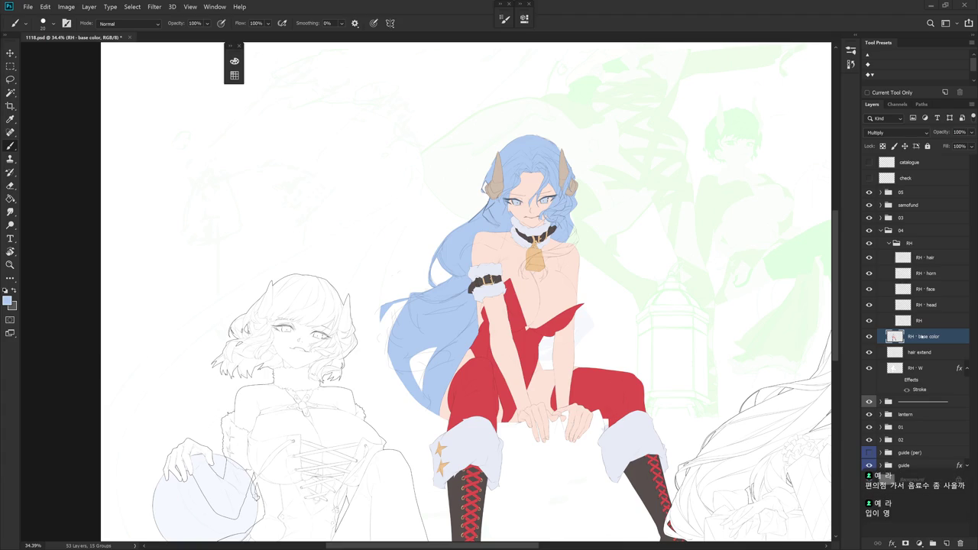
scroll(578, 263, "up", 4)
scroll(596, 253, "up", 1)
scroll(592, 306, "up", 2)
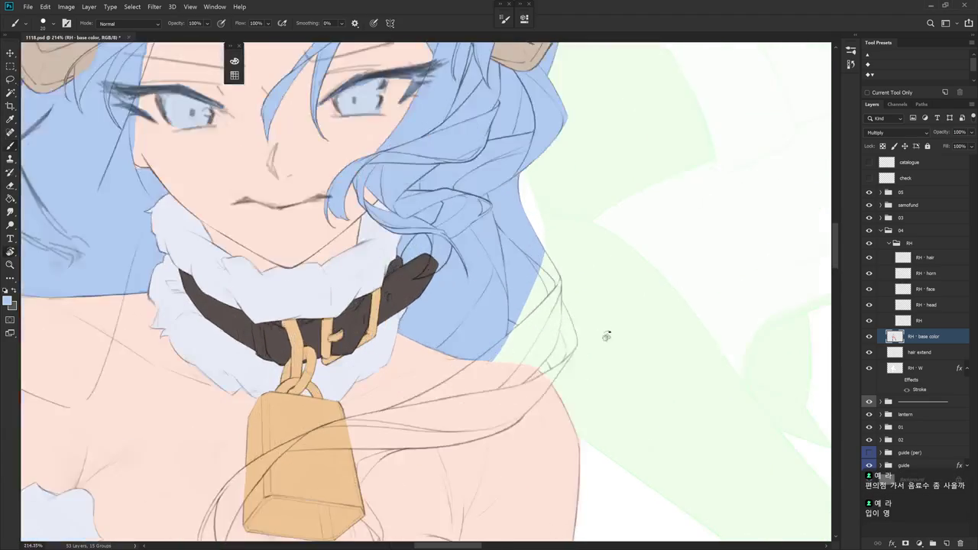
left_click_drag(603, 328, 530, 234)
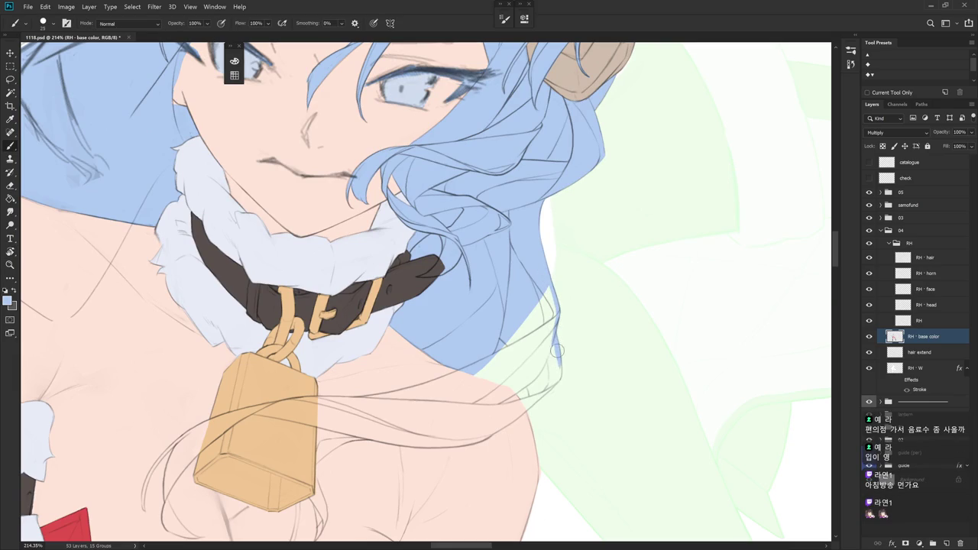
mouse_move(559, 467)
left_mouse_down()
mouse_move(582, 268)
mouse_move(580, 292)
left_mouse_up()
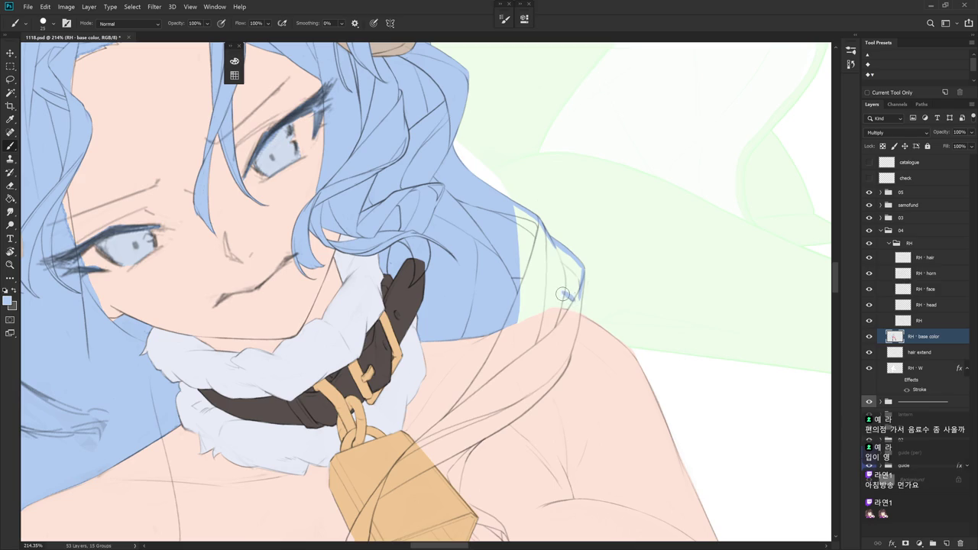
left_click_drag(559, 314, 563, 295)
left_click_drag(566, 304, 554, 331)
left_click_drag(583, 275, 576, 302)
left_click_drag(560, 245, 573, 295)
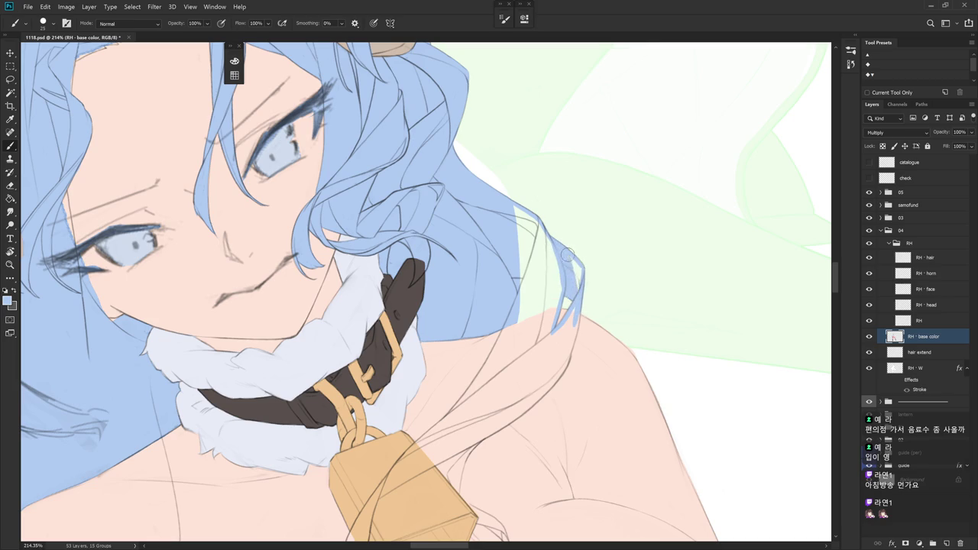
left_click_drag(561, 251, 582, 272)
scroll(596, 397, "down", 1)
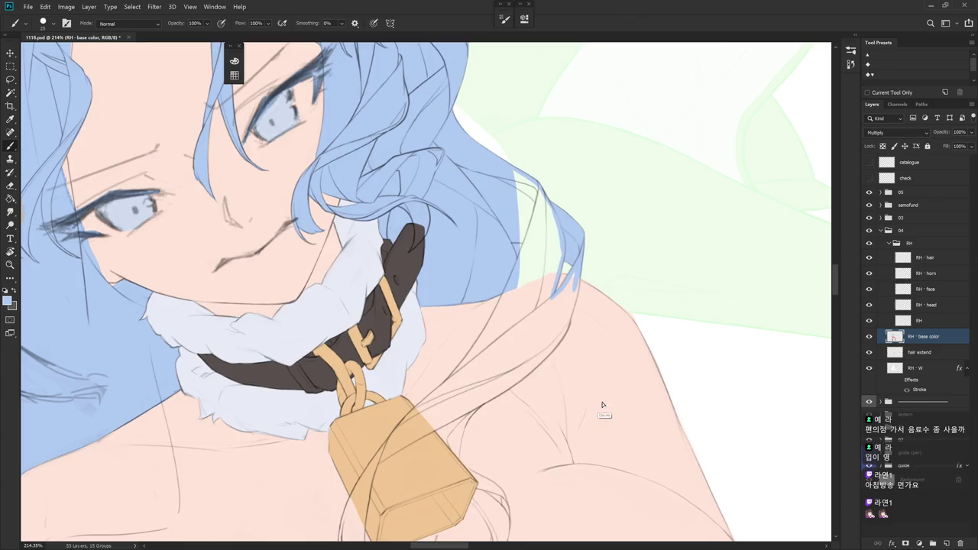
Undo an accidental base-layer duplicate and reset the canvas rotation near the neck
key("ctrl+j")
key("ctrl+z")
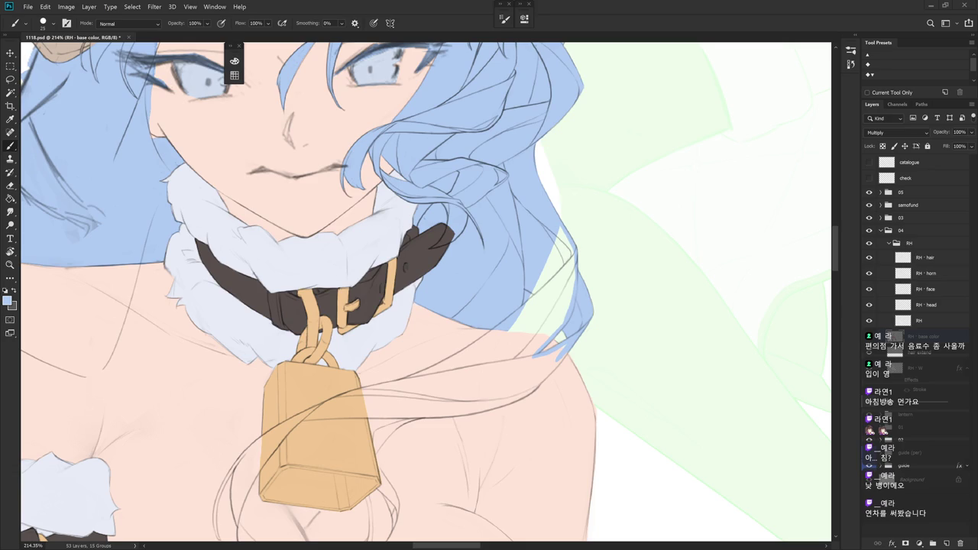
left_click_drag(681, 336, 667, 362)
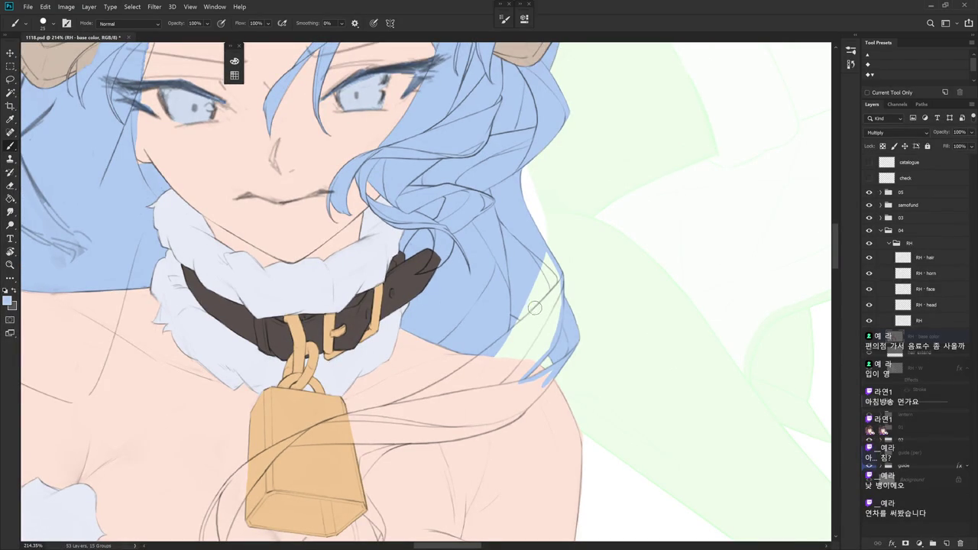
key("r")
left_click_drag(594, 357, 605, 321)
key("Escape")
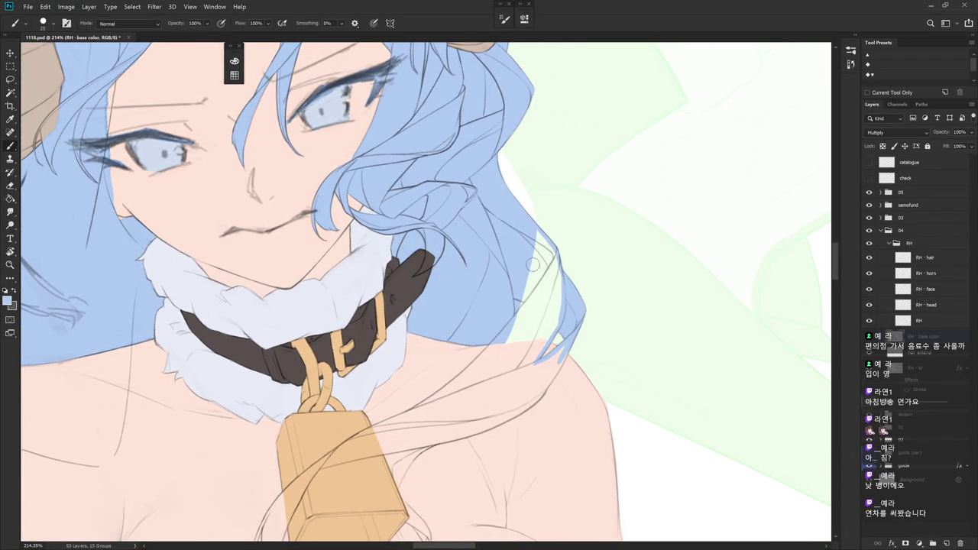
key("l")
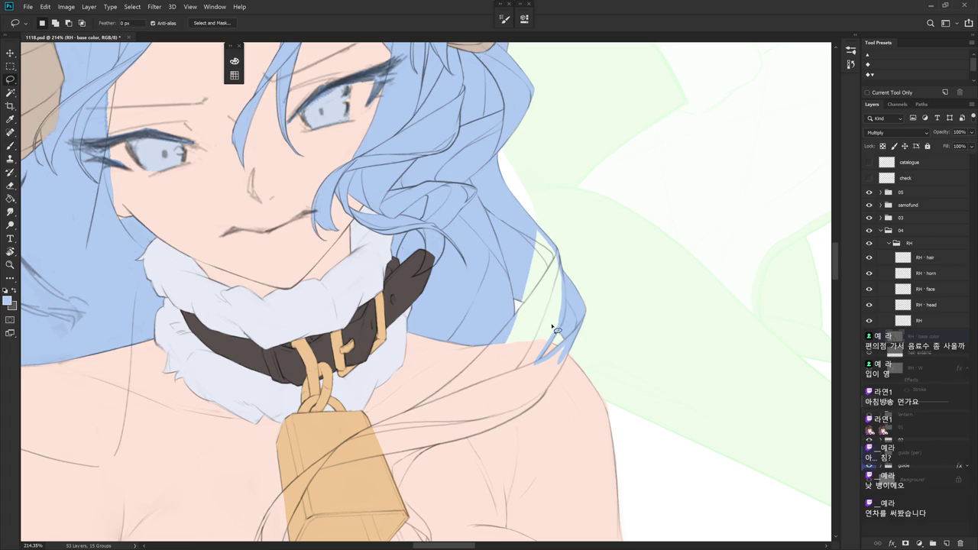
scroll(574, 336, "down", 5)
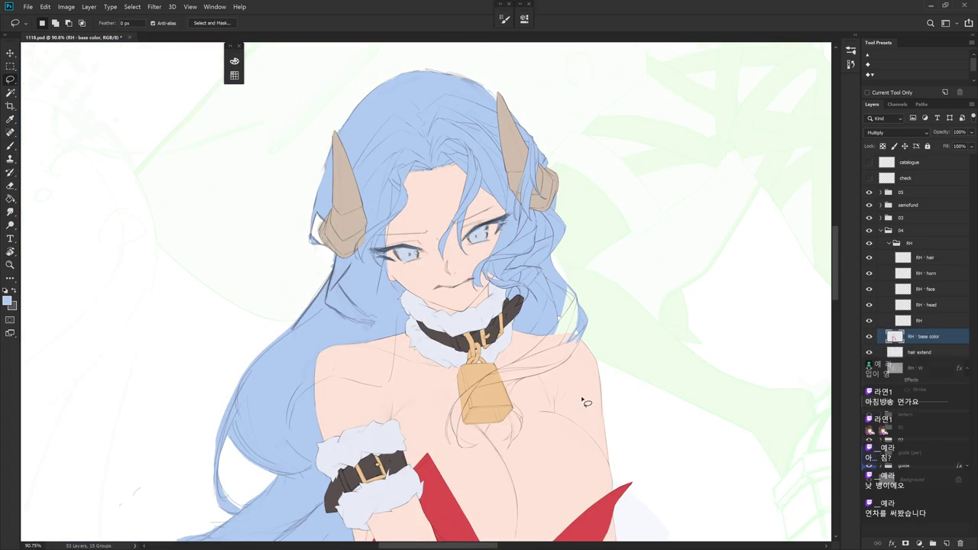
At brush size 45, paint blue hair strands down the right side of the neck
key("r")
left_click_drag(545, 459, 581, 413)
key("b")
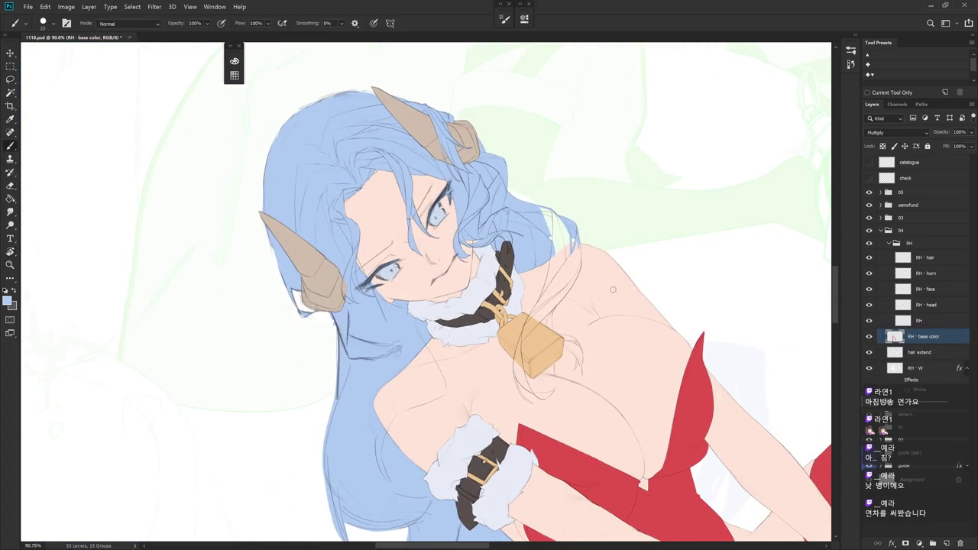
scroll(572, 257, "up", 3)
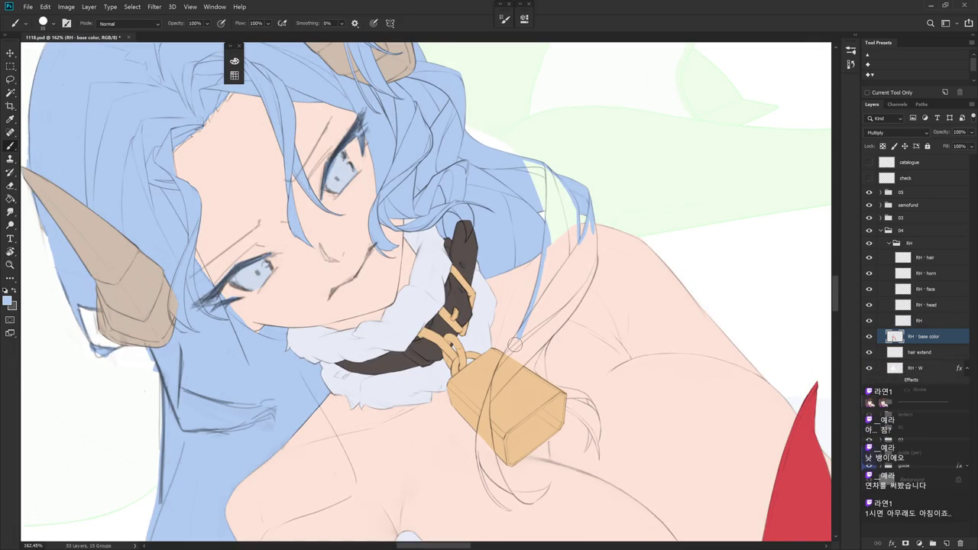
left_click_drag(567, 173, 558, 214)
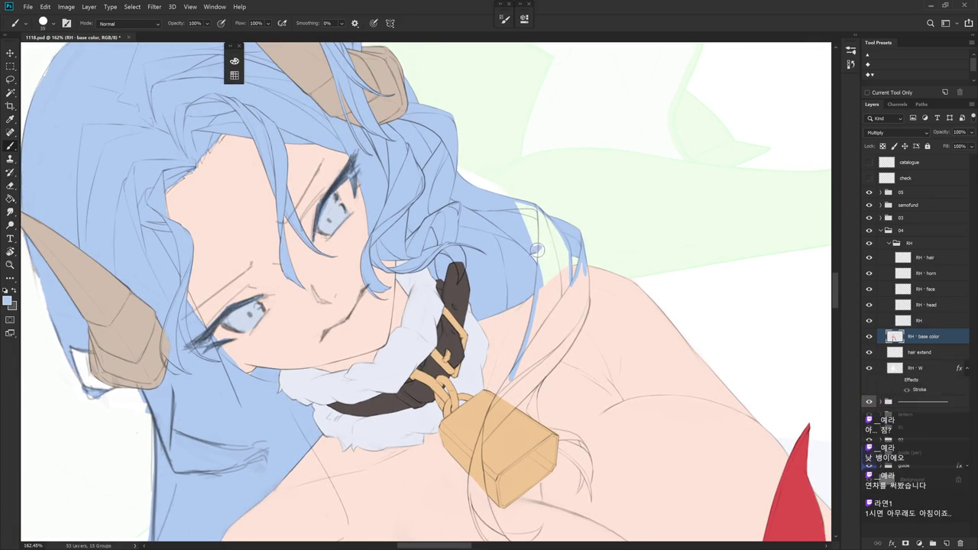
left_click_drag(540, 259, 536, 305)
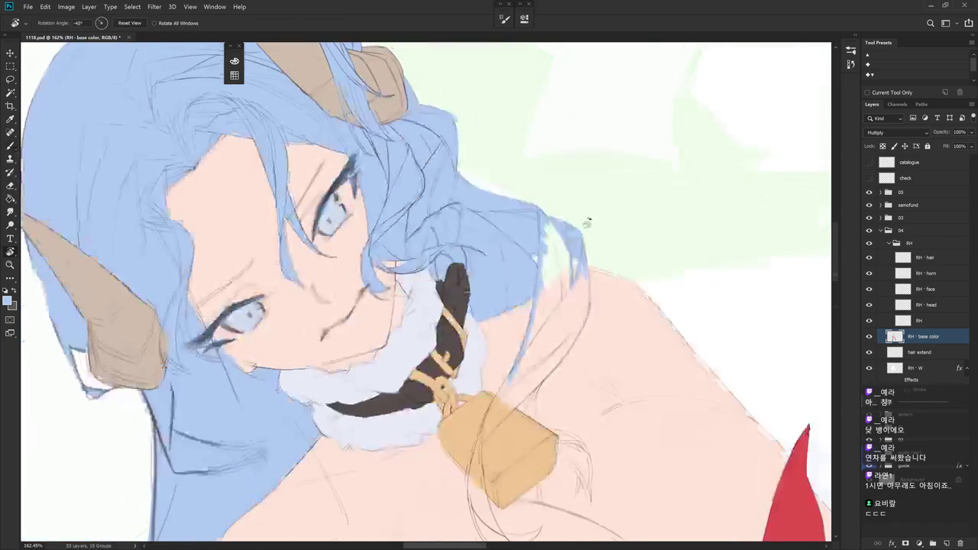
left_click_drag(570, 347, 541, 260)
key("bracketright")
key("bracketright")
left_click_drag(549, 219, 565, 265)
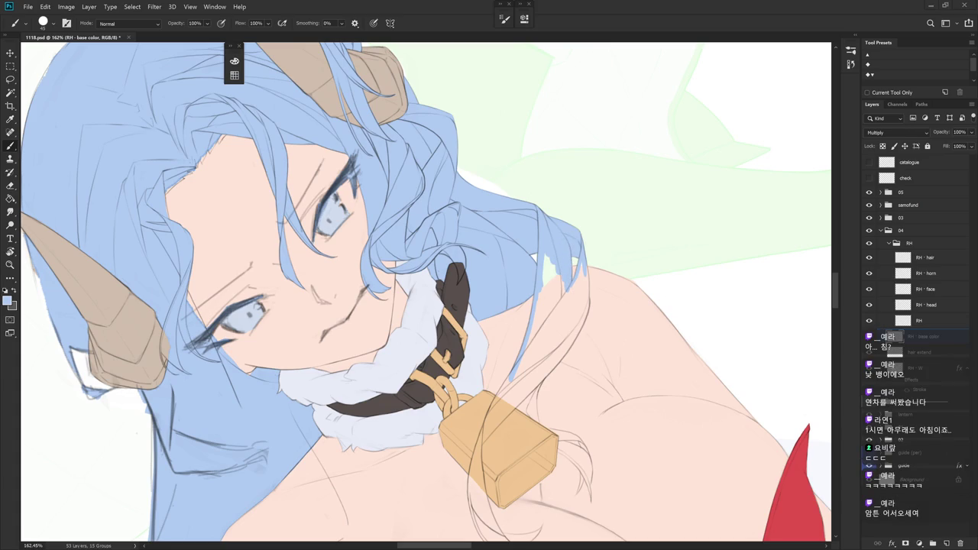
Extend the blue strand down past the collar to beside the bell
mouse_move(535, 191)
left_mouse_down()
mouse_move(573, 221)
mouse_move(585, 285)
left_mouse_up()
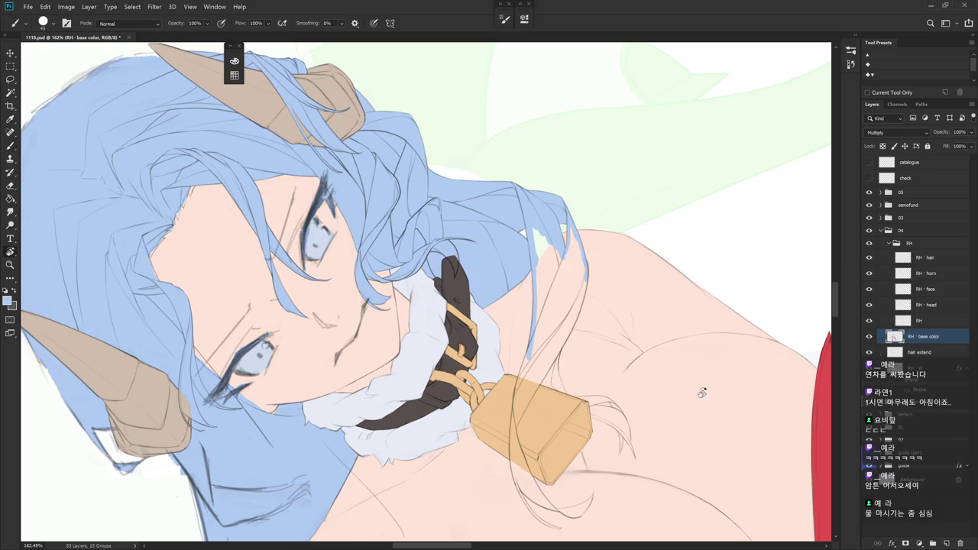
left_click_drag(775, 371, 577, 218)
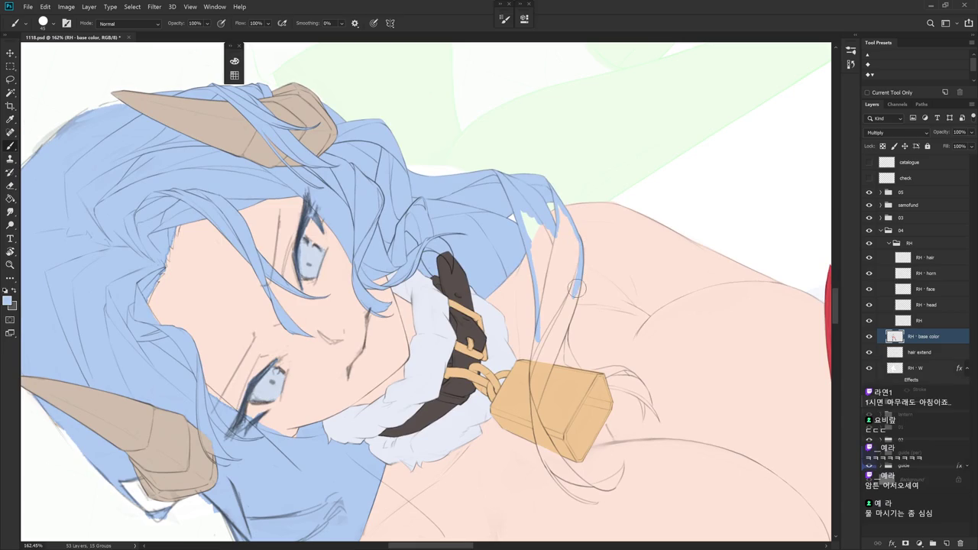
mouse_move(572, 309)
left_mouse_down()
mouse_move(566, 345)
mouse_move(520, 353)
left_mouse_up()
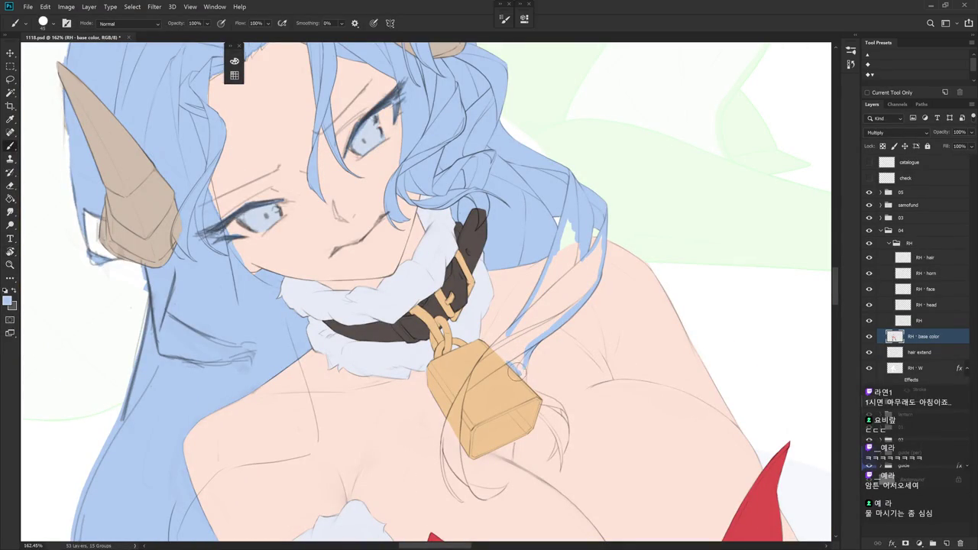
left_click_drag(511, 347, 527, 382)
key("r")
mouse_move(524, 383)
left_mouse_down()
mouse_move(567, 380)
mouse_move(497, 321)
mouse_move(504, 289)
left_mouse_up()
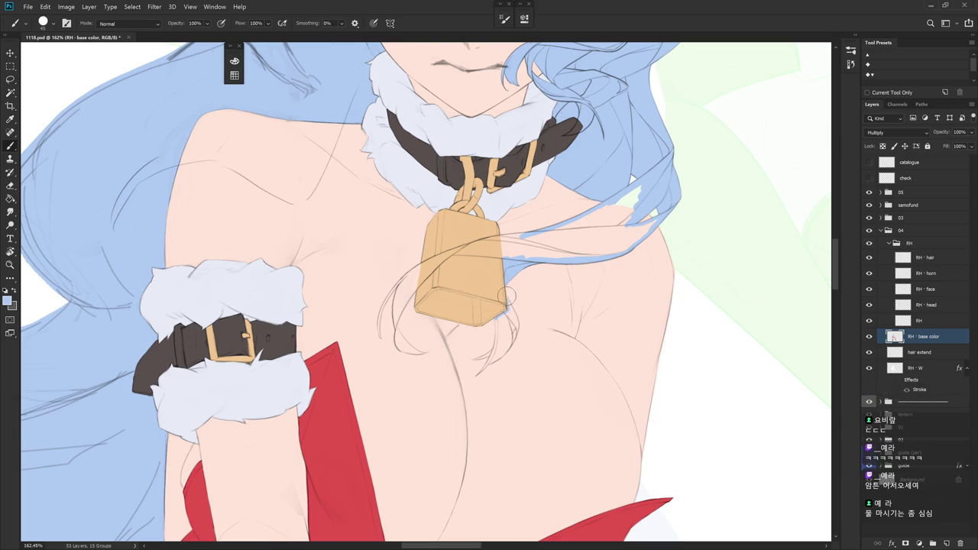
left_click_drag(511, 312, 474, 336)
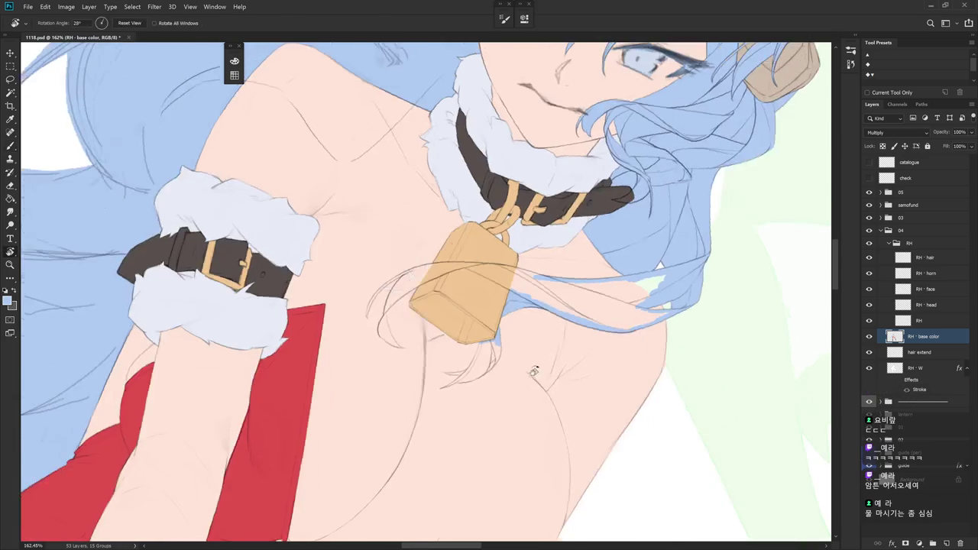
Paint light-blue hair extending below the bell corner
scroll(493, 313, "up", 3)
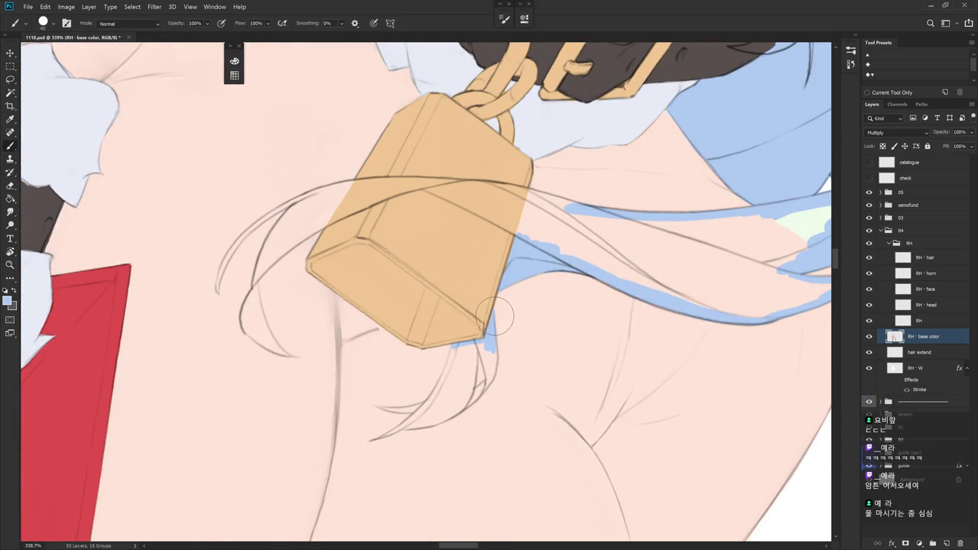
left_click(502, 292, "alt")
left_click(503, 298, "alt")
left_click_drag(488, 333, 489, 378)
key("r")
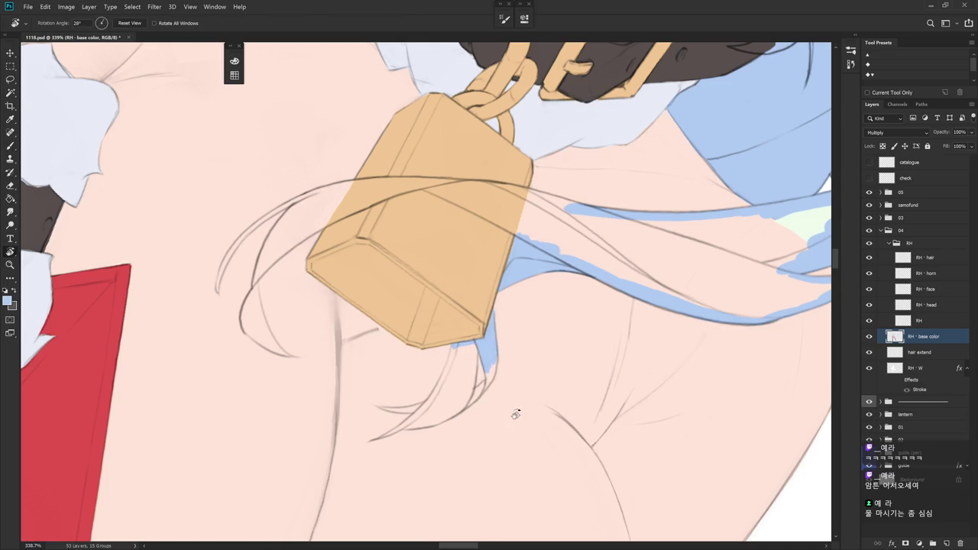
left_click_drag(508, 416, 550, 360)
mouse_move(486, 323)
left_mouse_down()
mouse_move(499, 405)
mouse_move(505, 394)
left_mouse_up()
mouse_move(535, 321)
left_mouse_down()
mouse_move(547, 297)
mouse_move(549, 335)
left_mouse_up()
Curve a blue strand from the bell corner down to its tip
left_click(553, 322, "alt")
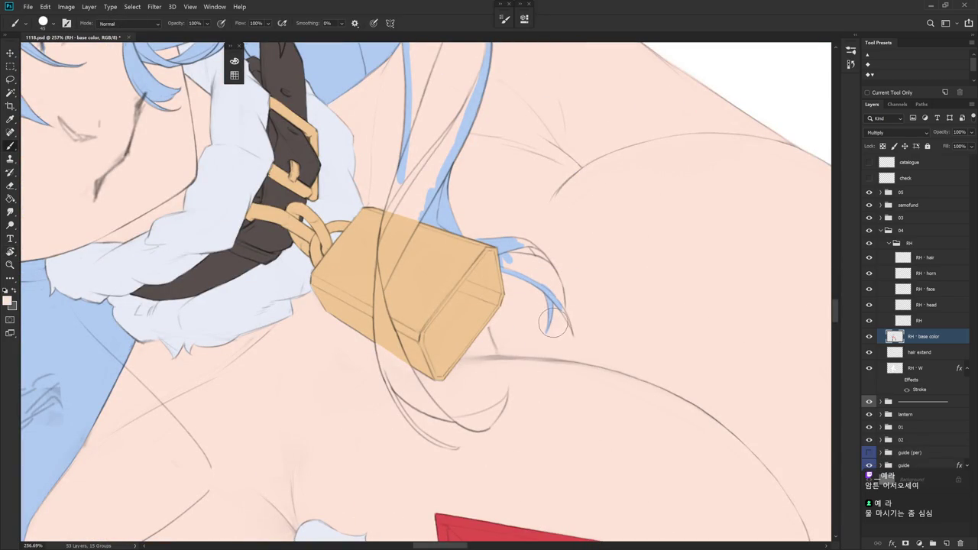
left_click_drag(552, 321, 520, 382)
key("b")
left_click(507, 321, "alt")
mouse_move(506, 313)
left_mouse_down()
mouse_move(511, 359)
mouse_move(518, 349)
left_mouse_up()
key("ctrl+z")
key("ctrl+z")
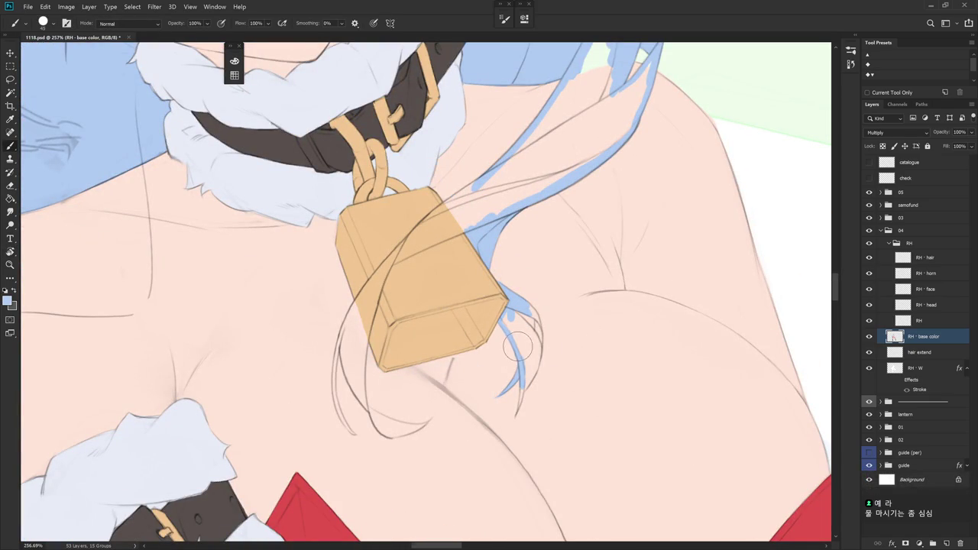
left_click(521, 300)
mouse_move(510, 307)
left_mouse_down()
mouse_move(541, 343)
mouse_move(525, 333)
mouse_move(535, 366)
mouse_move(521, 398)
left_mouse_up()
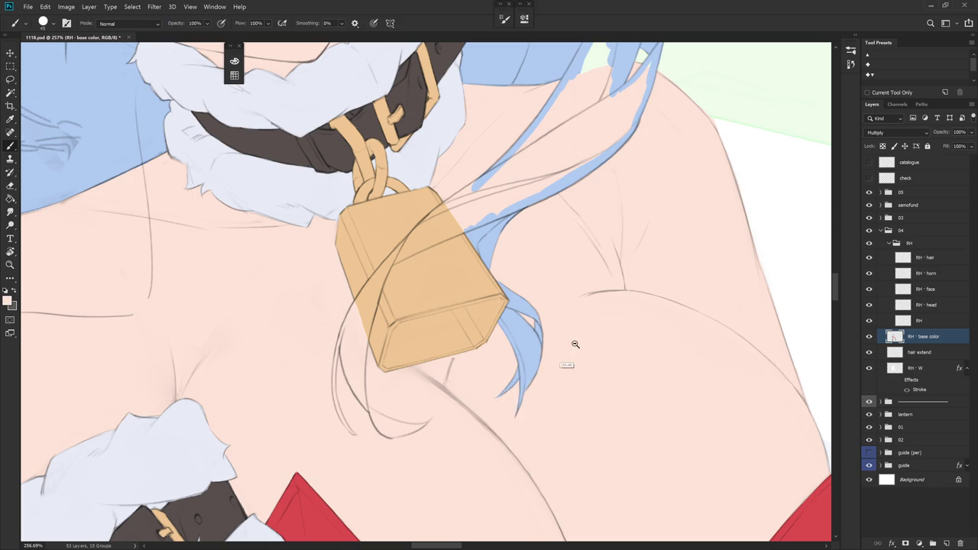
scroll(561, 350, "down", 5)
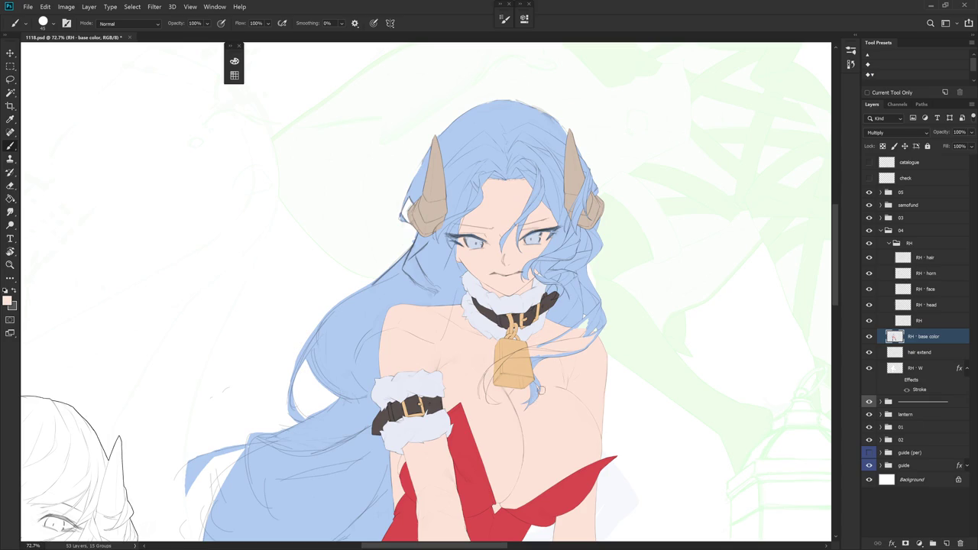
scroll(542, 392, "up", 3)
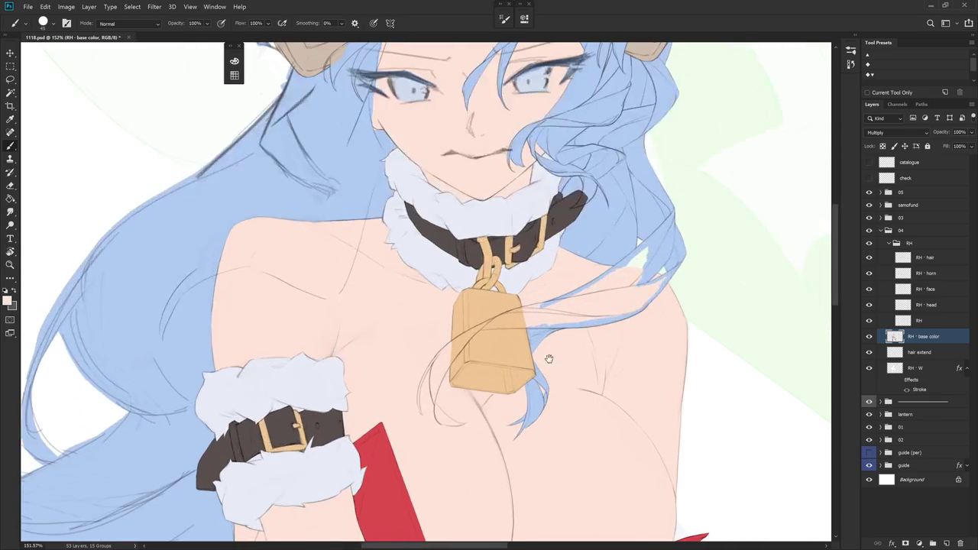
Fill the pale gap in the hair strand with light blue
left_click(530, 325, "alt")
key("r")
mouse_move(539, 298)
left_mouse_down()
mouse_move(569, 403)
mouse_move(516, 203)
mouse_move(525, 252)
left_mouse_up()
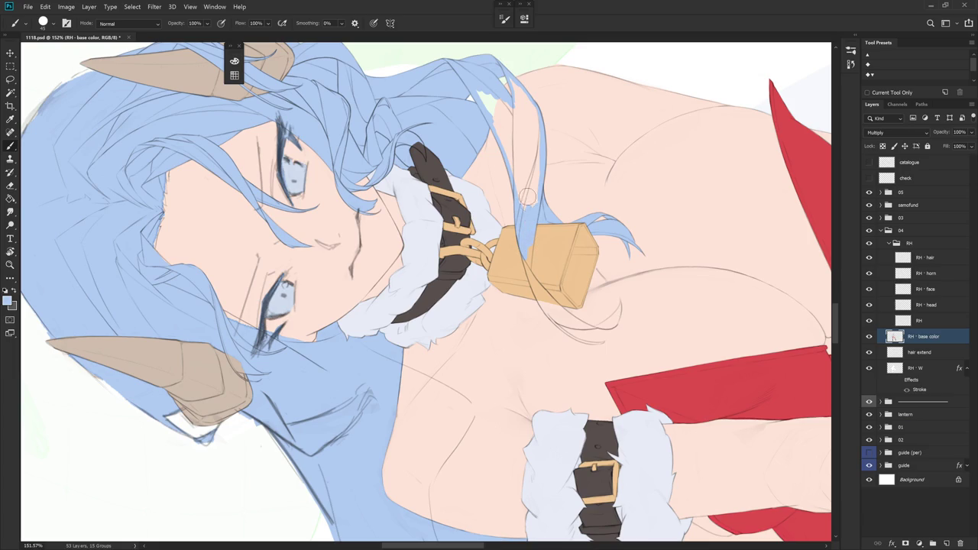
mouse_move(489, 113)
left_mouse_down()
mouse_move(475, 82)
mouse_move(496, 123)
left_mouse_up()
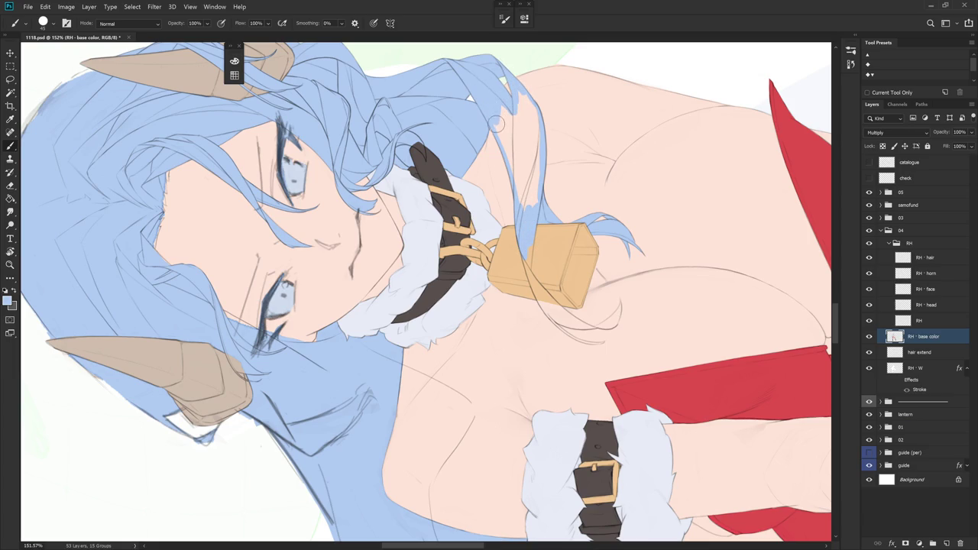
Magic Wand the hair lock, expand the selection, fill it with foreground blue, and deselect
key("w")
left_click(524, 136)
key("alt+s")
key("m")
key("e")
key("Return")
key("alt+BackSpace")
key("ctrl+d")
key("b")
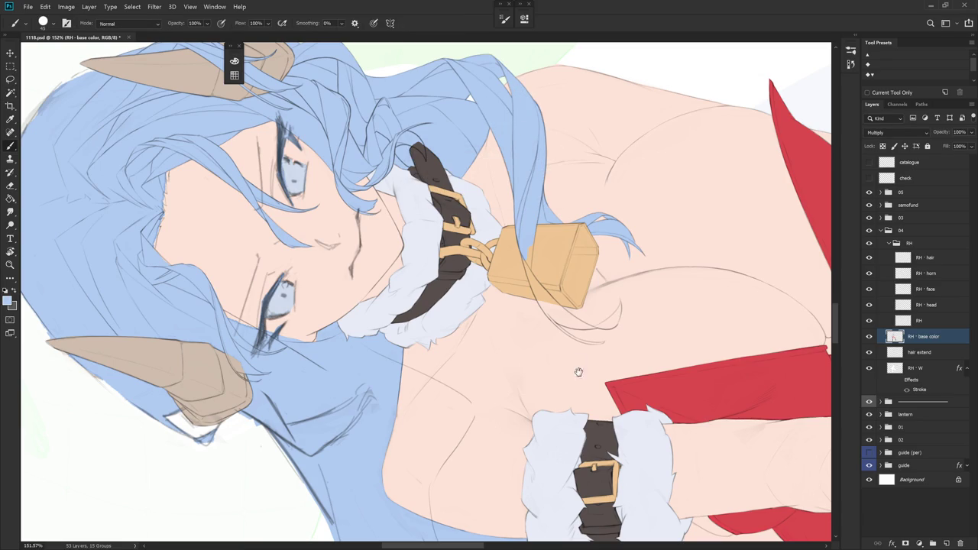
left_click_drag(523, 132, 607, 247)
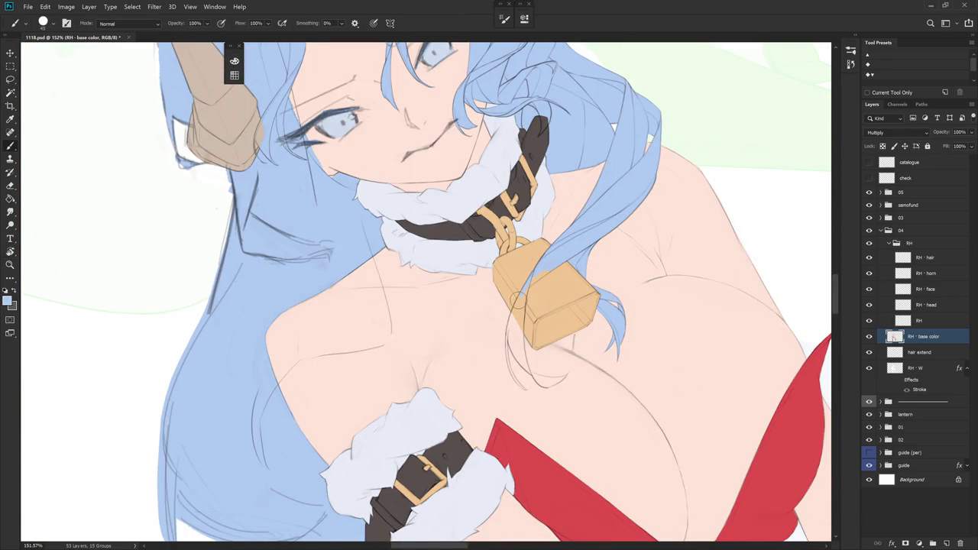
Sample the hair blue and paint a strand down the bell's left edge
left_click(537, 284, "alt")
left_click(532, 278, "alt")
left_click_drag(523, 295, 506, 335)
left_click_drag(526, 294, 497, 348)
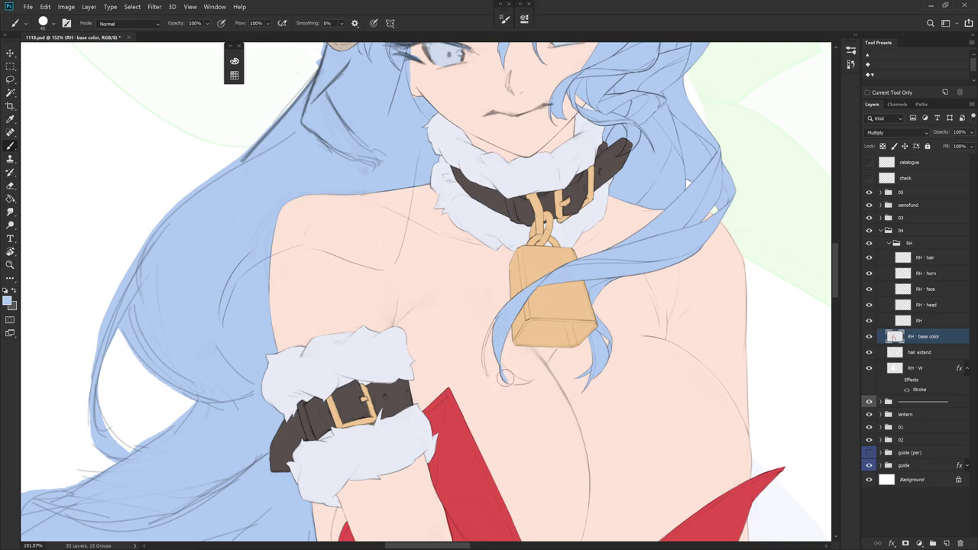
mouse_move(506, 378)
left_mouse_down()
mouse_move(474, 336)
mouse_move(455, 356)
left_mouse_up()
Continue the blue strand curling below the bell along the sketch line, then reset rotation
left_click(474, 336, "alt")
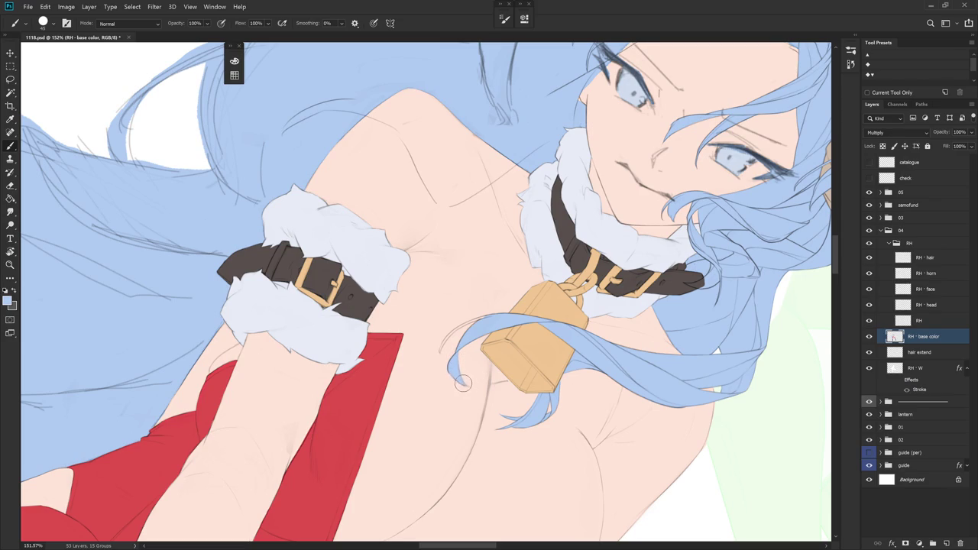
left_click(465, 384, "alt")
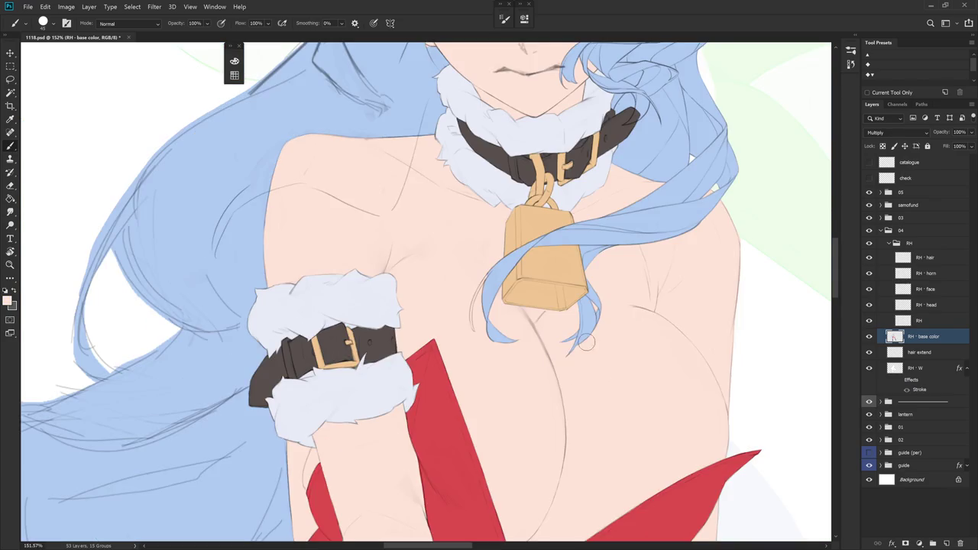
left_click_drag(471, 370, 567, 420)
left_click(474, 296, "alt")
left_click_drag(475, 296, 479, 345)
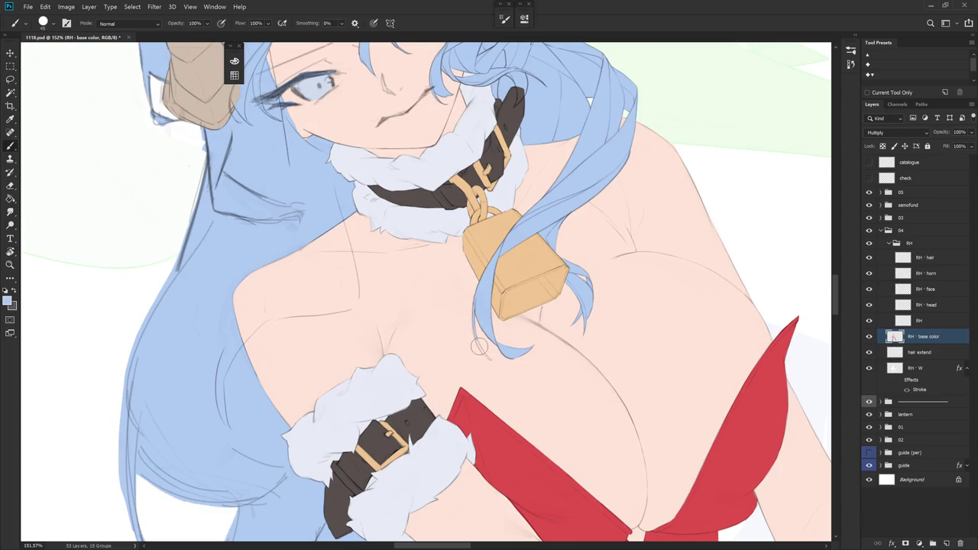
left_click_drag(474, 327, 488, 360)
key("Escape")
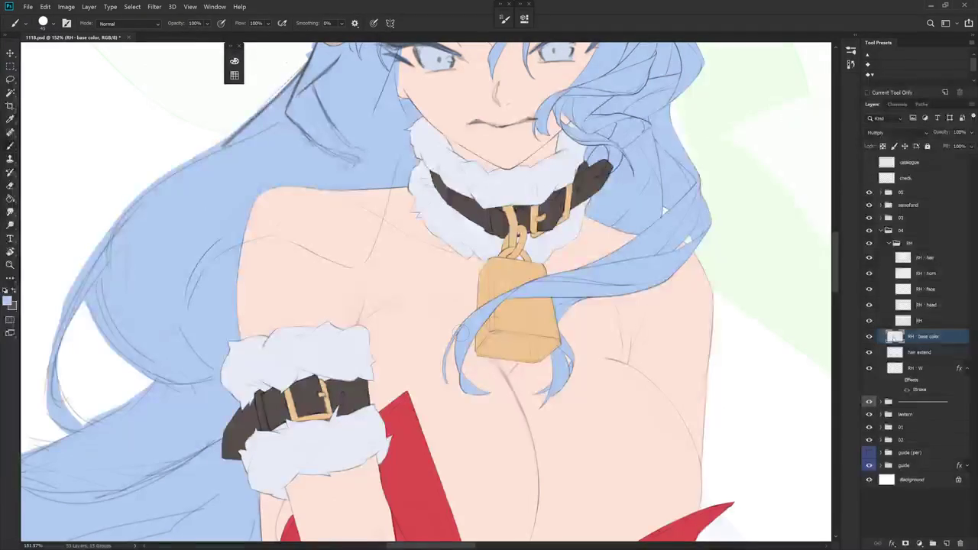
scroll(570, 356, "down", 5)
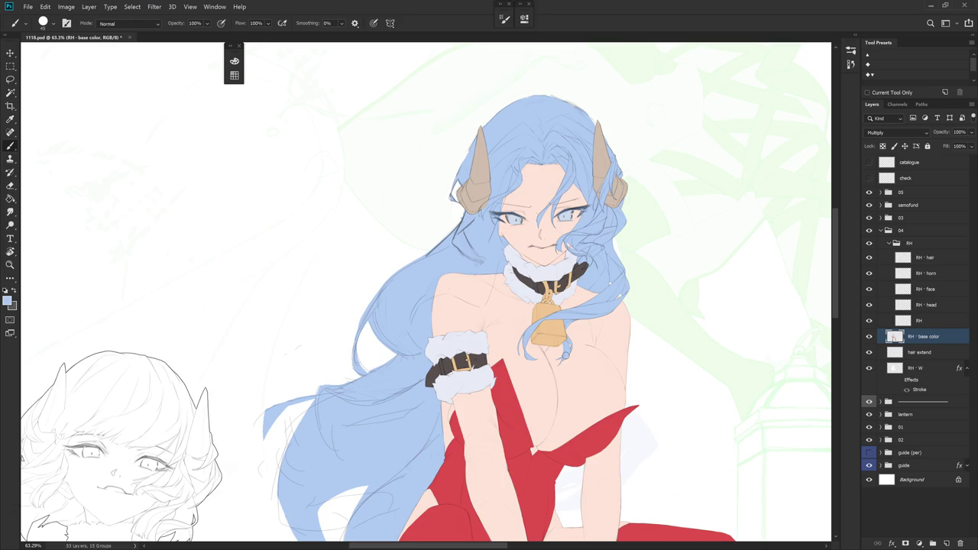
Extend the dark collar fill into a pointed tip and paint hair blue over its right end
left_click_drag(586, 260, 604, 261)
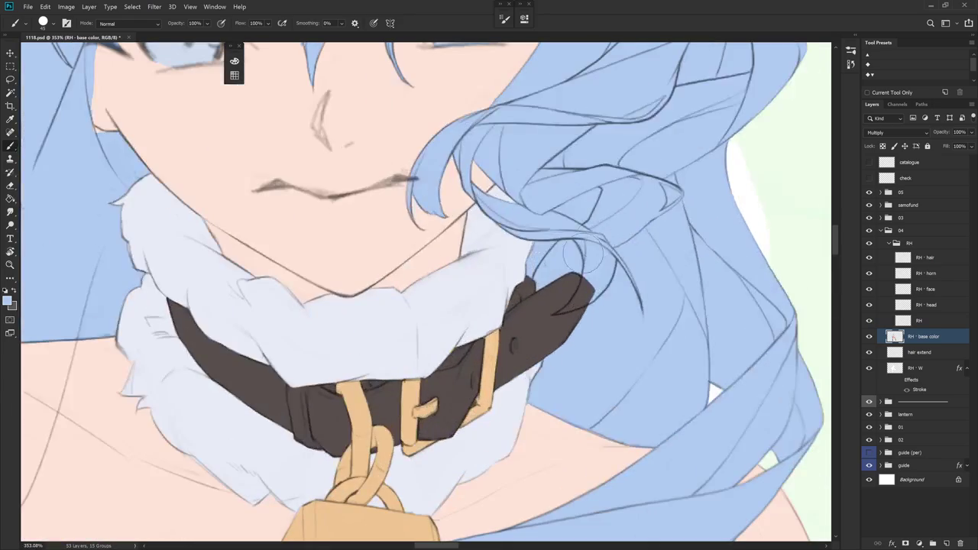
left_click_drag(568, 300, 583, 276)
left_click_drag(555, 309, 583, 304)
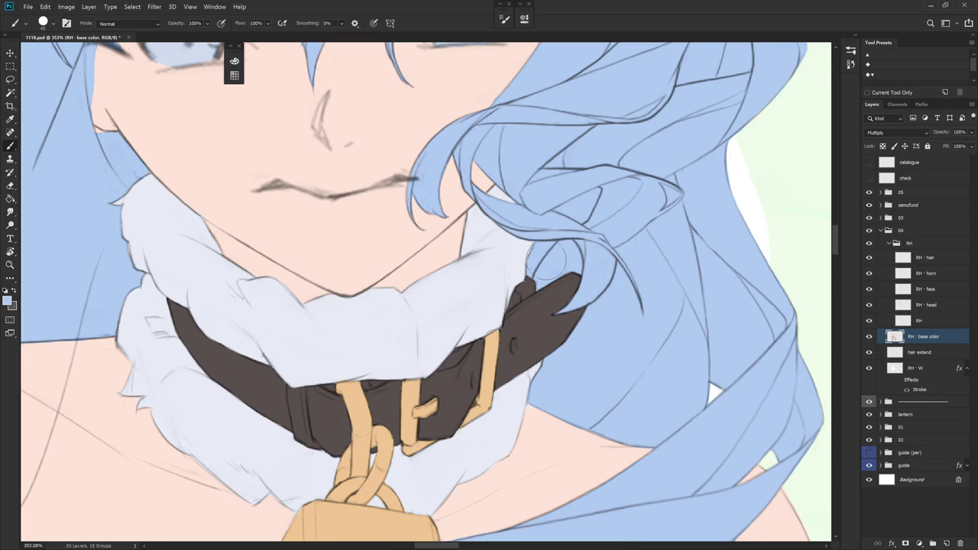
scroll(619, 306, "down", 1)
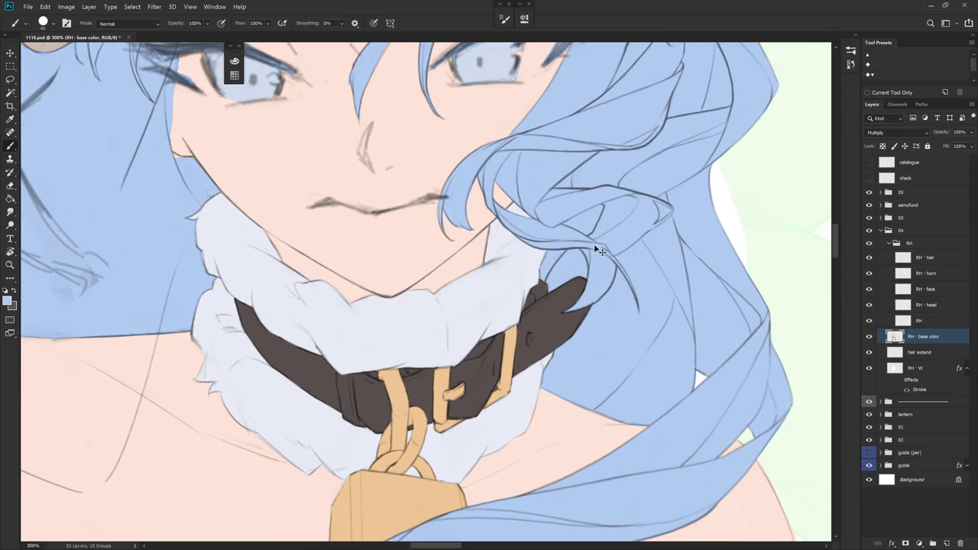
scroll(551, 292, "down", 5)
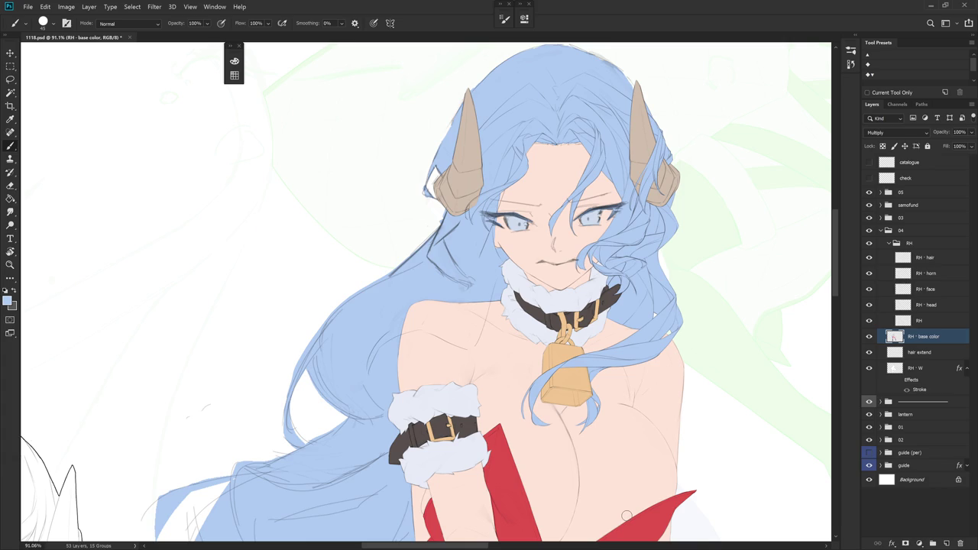
scroll(627, 516, "down", 3)
scroll(535, 413, "down", 1)
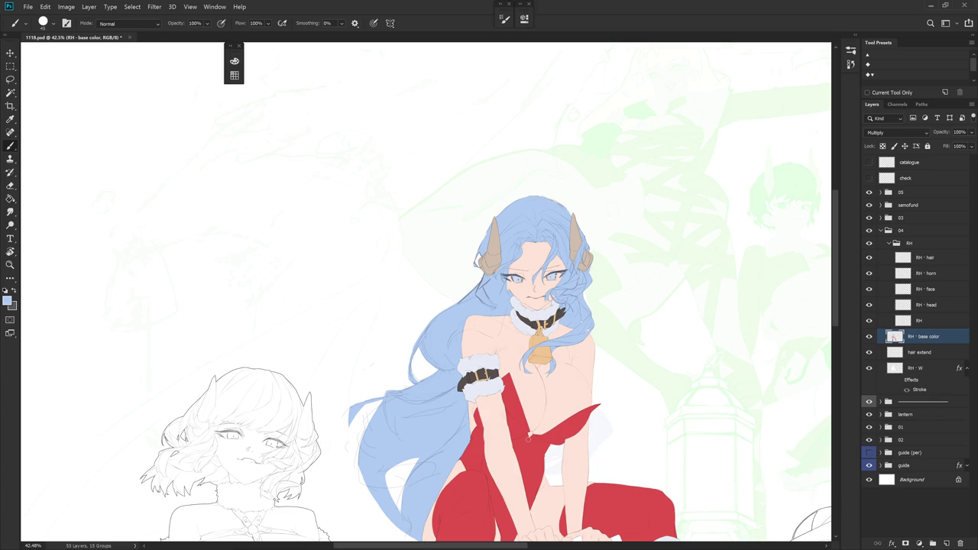
scroll(527, 438, "down", 2)
scroll(528, 438, "down", 1)
left_click(869, 337)
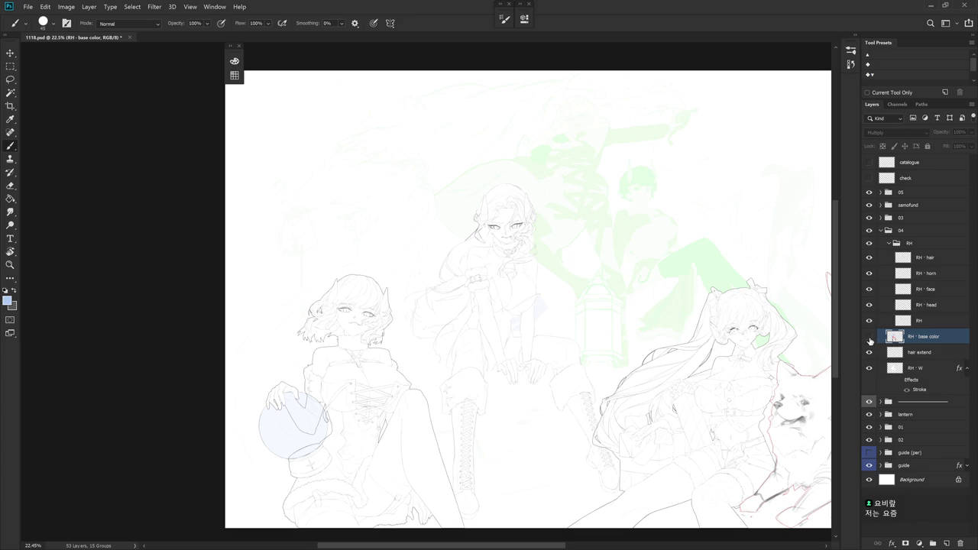
left_click(869, 337)
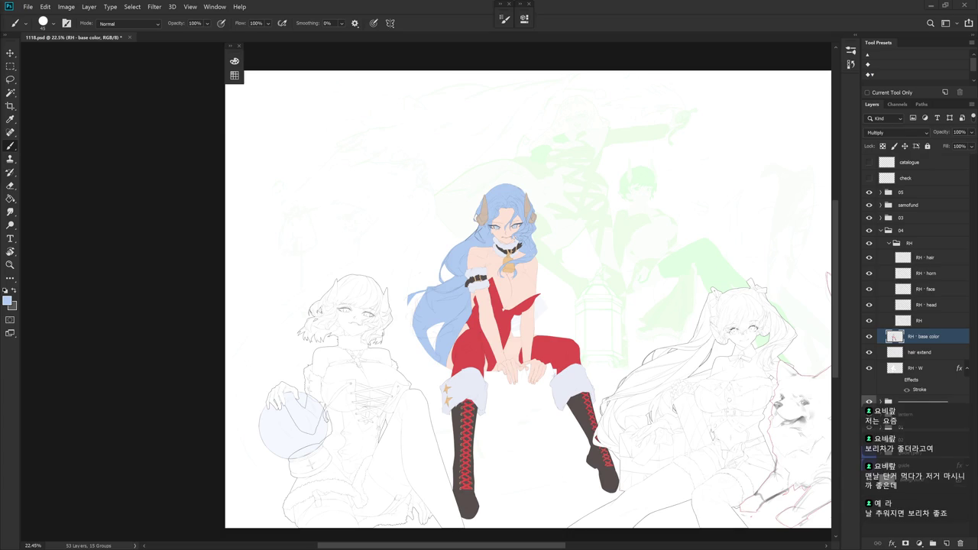
scroll(516, 244, "up", 5)
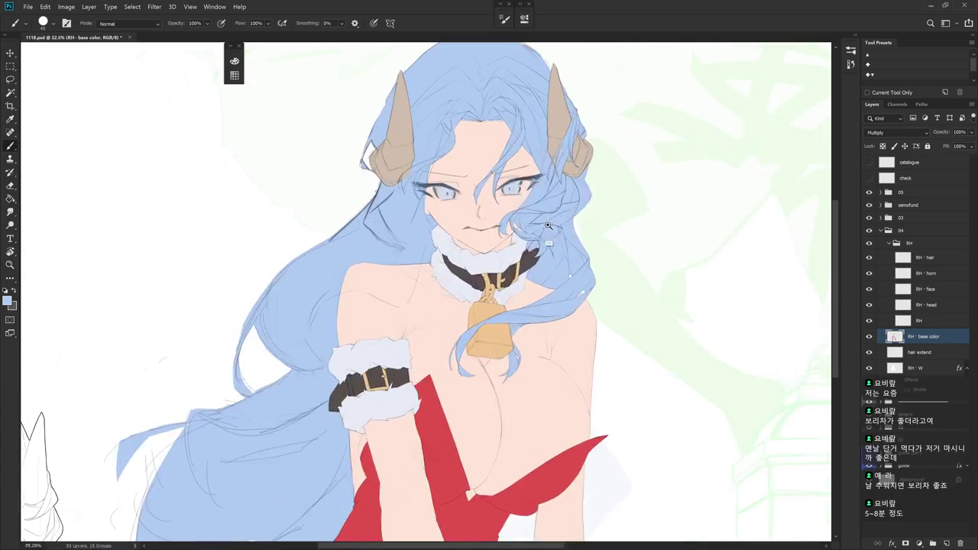
left_click_drag(557, 309, 557, 348)
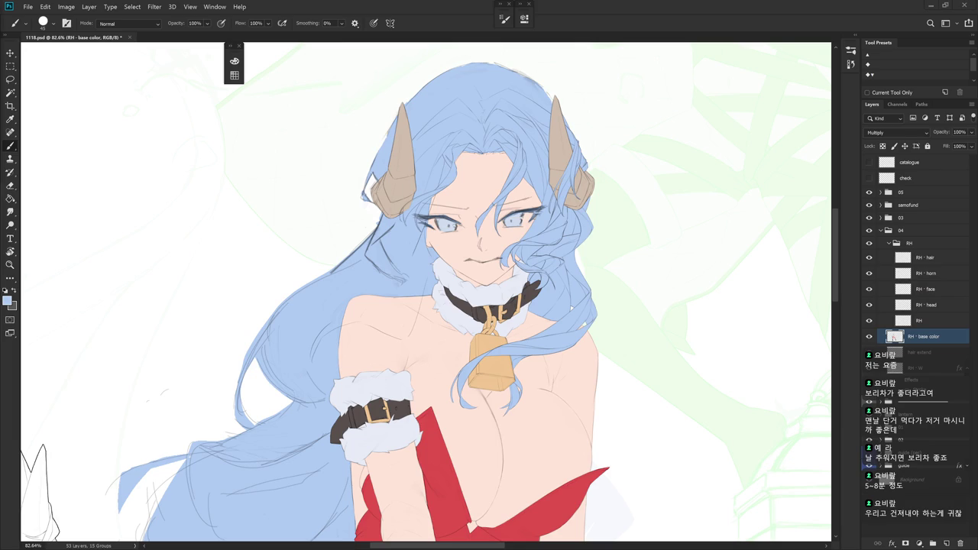
left_click(939, 262)
scroll(518, 252, "up", 5)
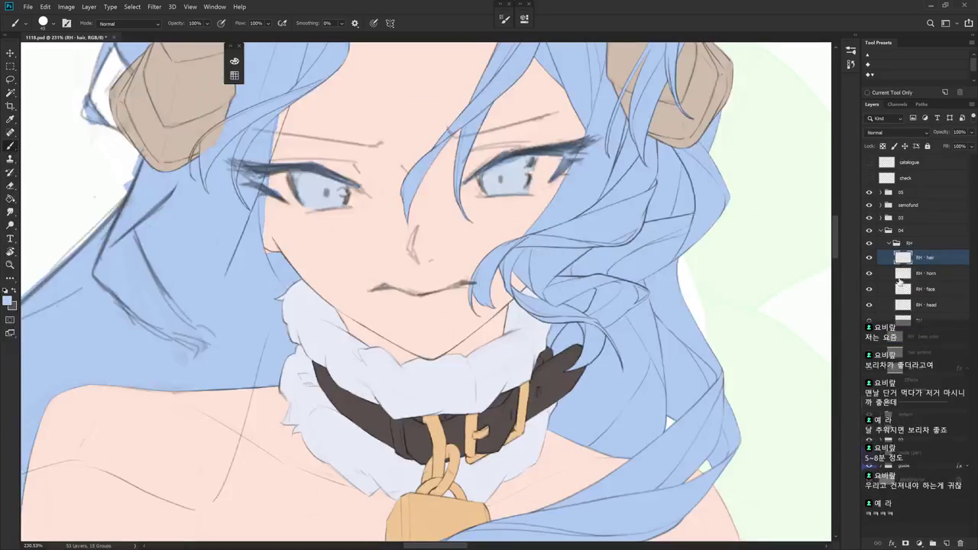
left_click(942, 291)
key("e")
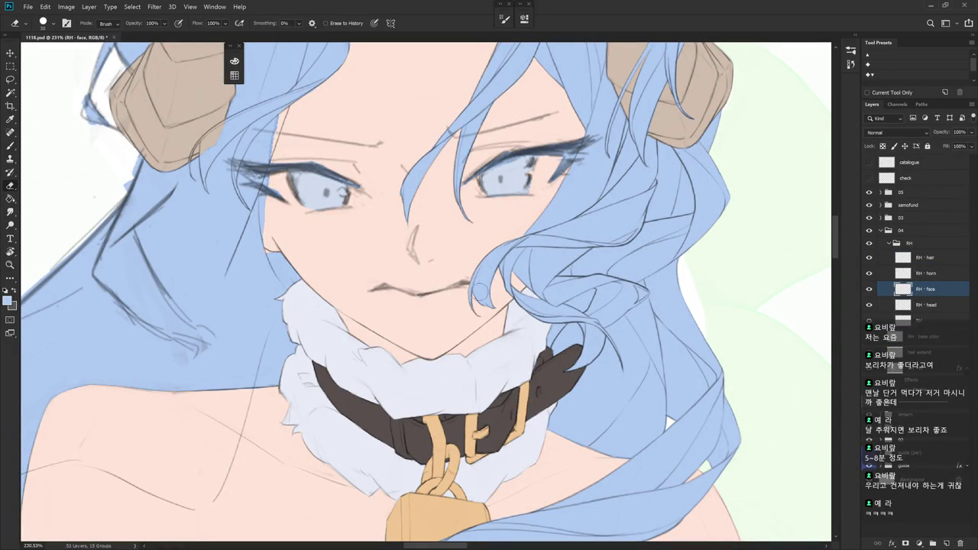
scroll(478, 285, "down", 5)
key("b")
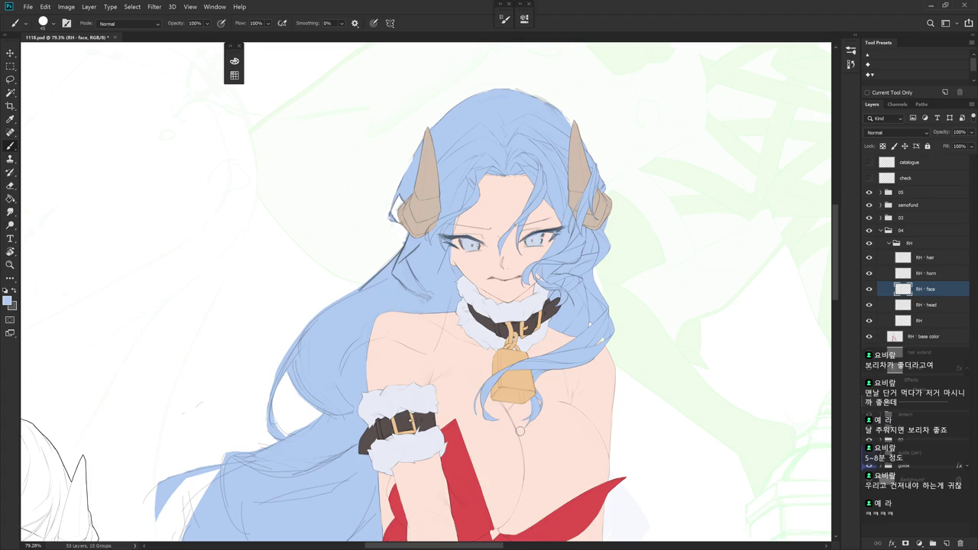
left_click(881, 230)
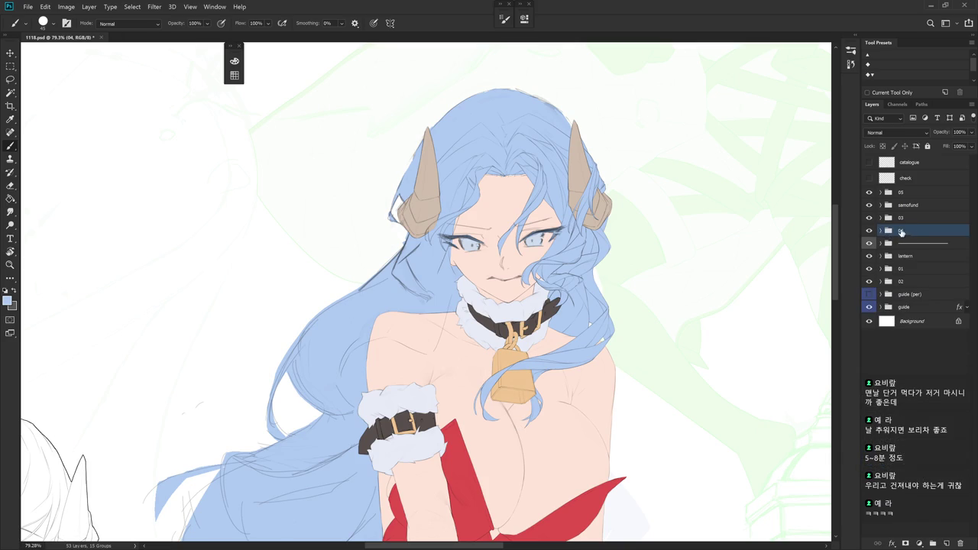
Add a new Layer 1 above check and make the red check notes visible
left_click(917, 178)
key("ctrl+shift+n")
key("Return")
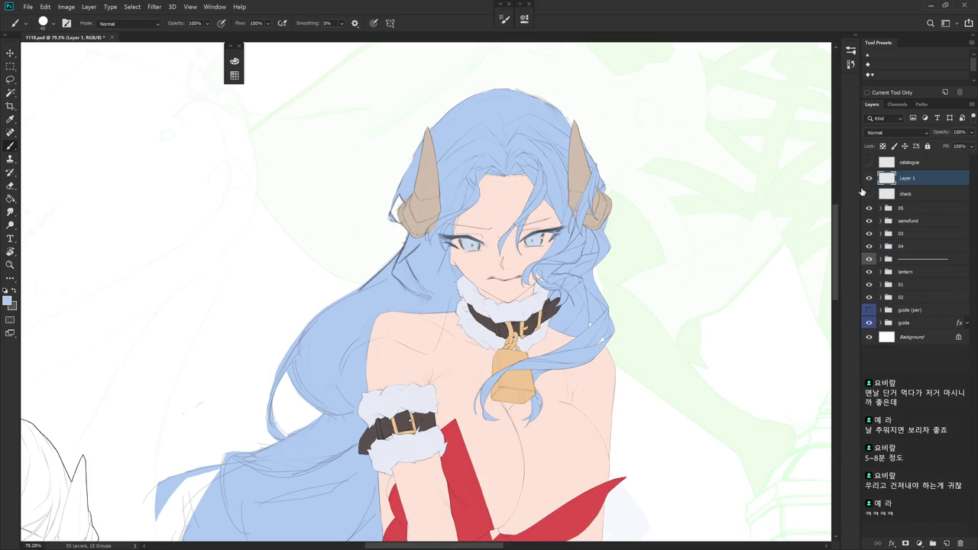
left_click(869, 194)
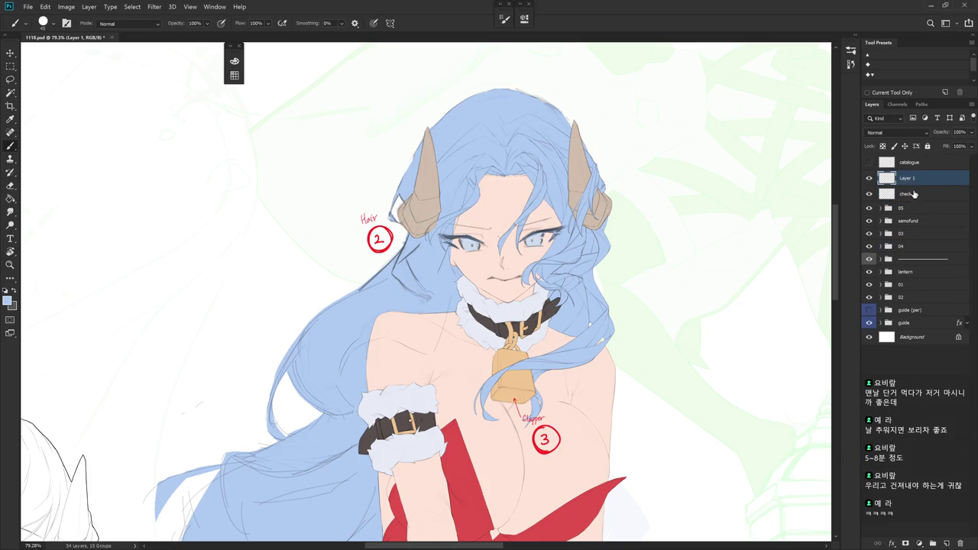
mouse_move(678, 276)
left_mouse_down()
mouse_move(606, 280)
mouse_move(604, 303)
left_mouse_up()
Hand-letter 'Rest Few Min.' in blue beside the girl
mouse_move(646, 273)
left_mouse_down()
mouse_move(637, 277)
mouse_move(649, 277)
left_mouse_up()
mouse_move(665, 266)
left_mouse_down()
mouse_move(656, 289)
mouse_move(675, 289)
left_mouse_up()
mouse_move(610, 312)
left_mouse_down()
mouse_move(628, 307)
mouse_move(610, 336)
left_mouse_up()
mouse_move(614, 326)
left_mouse_down()
mouse_move(643, 337)
mouse_move(670, 314)
left_mouse_up()
mouse_move(610, 373)
left_mouse_down()
mouse_move(621, 359)
mouse_move(628, 373)
left_mouse_up()
mouse_move(631, 363)
left_mouse_down()
mouse_move(633, 373)
mouse_move(652, 373)
mouse_move(617, 422)
mouse_move(620, 405)
mouse_move(621, 421)
left_mouse_up()
left_click(662, 370)
Write 'B.R.B' with its dots in blue below the note
left_click_drag(644, 386, 645, 419)
left_click_drag(645, 388, 662, 419)
left_click_drag(673, 383, 673, 416)
left_click_drag(674, 384, 685, 417)
left_click(640, 414)
left_click(676, 419)
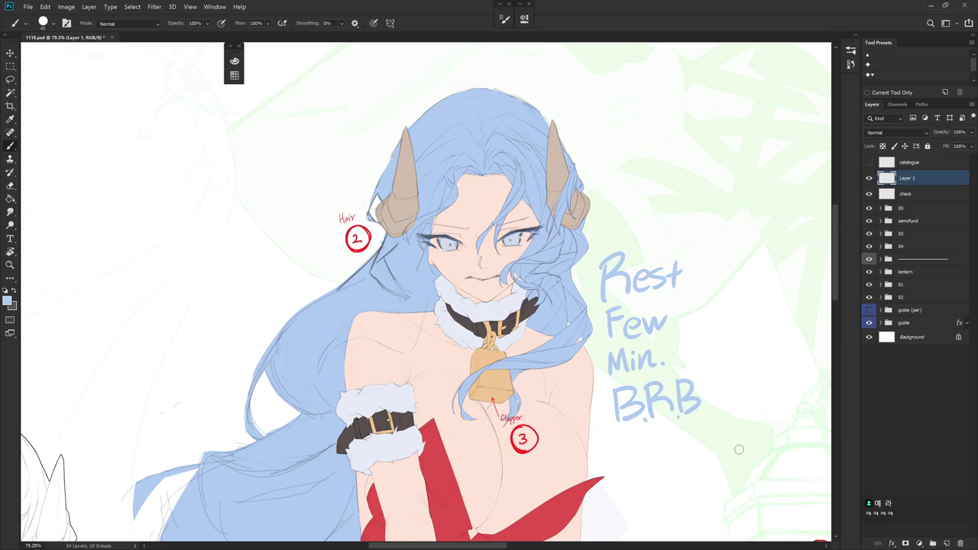
left_click_drag(712, 320, 717, 339)
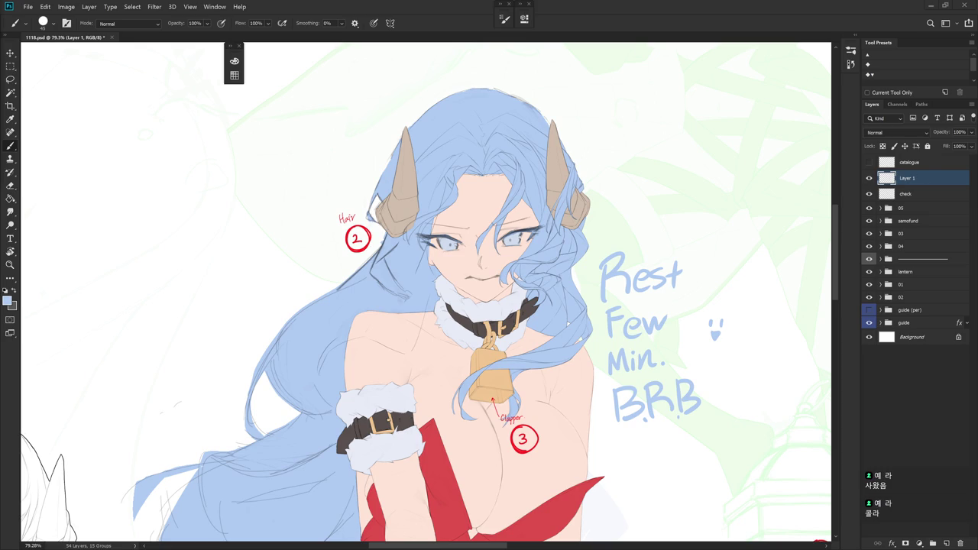
Delete the BRB note layer (Layer 1)
key("Delete")
left_click_drag(538, 400, 558, 383)
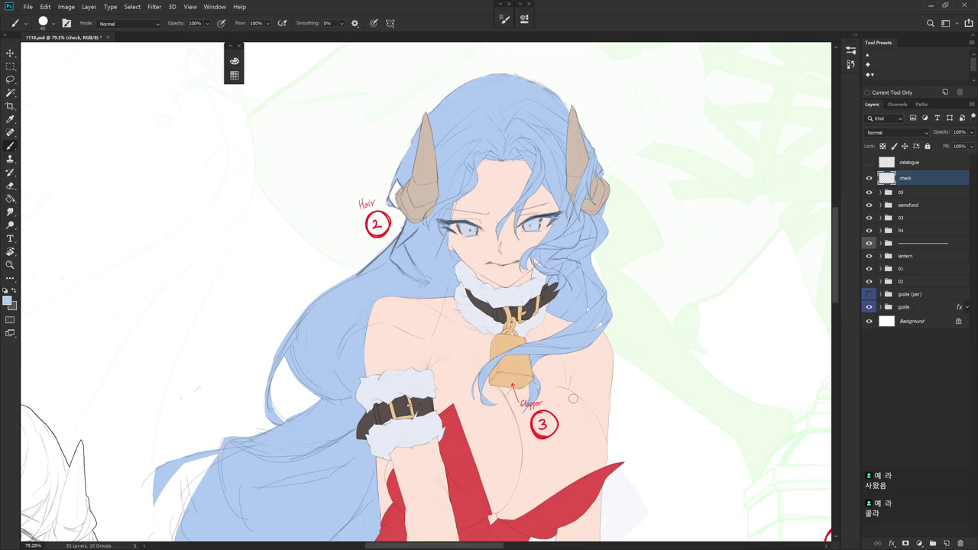
scroll(573, 398, "up", 4)
scroll(574, 382, "up", 2)
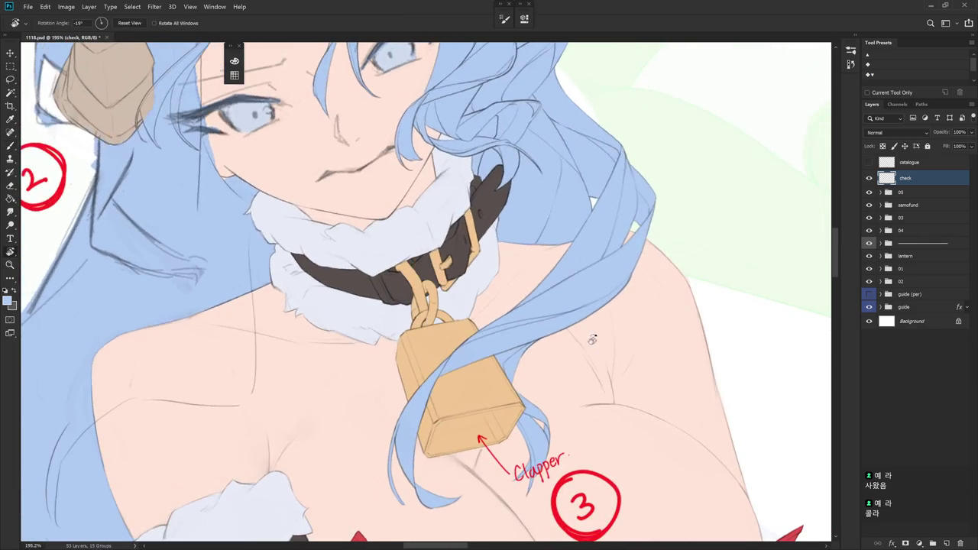
Select the RH · W layer and show its red silhouette Stroke effect
right_click(600, 277, "ctrl")
left_click(655, 289)
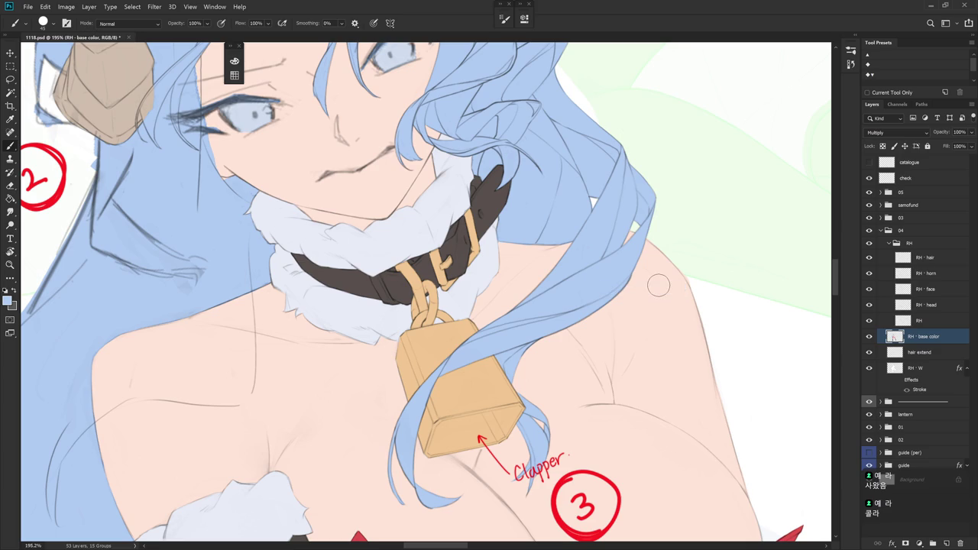
left_click(871, 339)
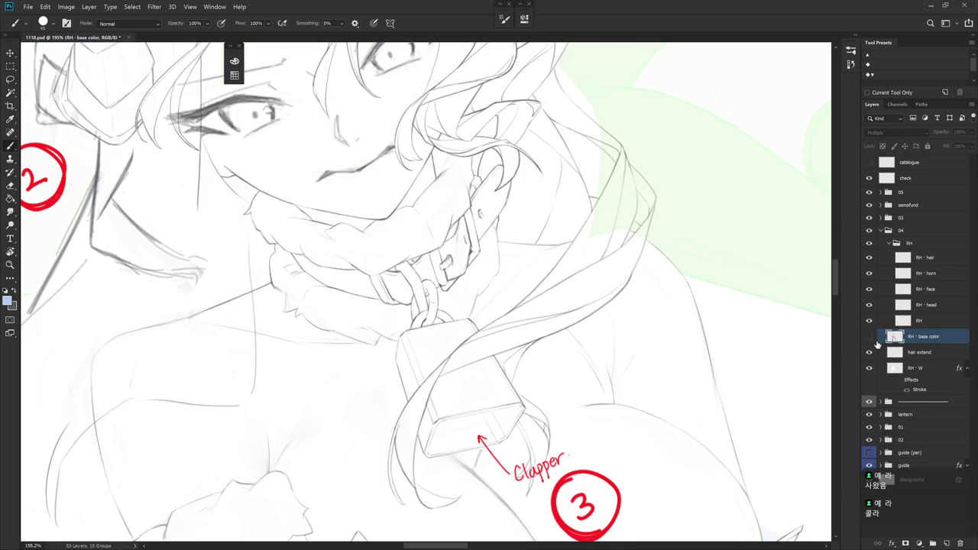
left_click(870, 338)
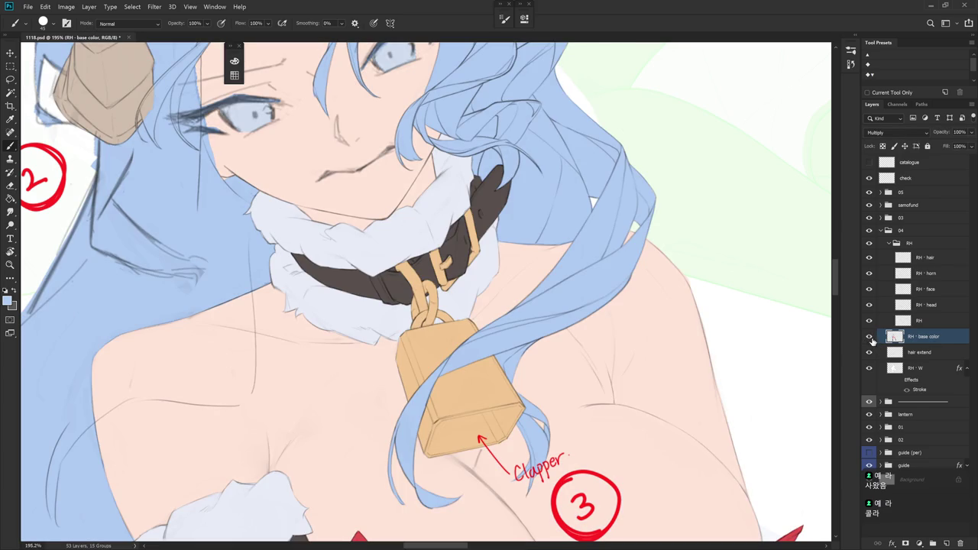
left_click(899, 380)
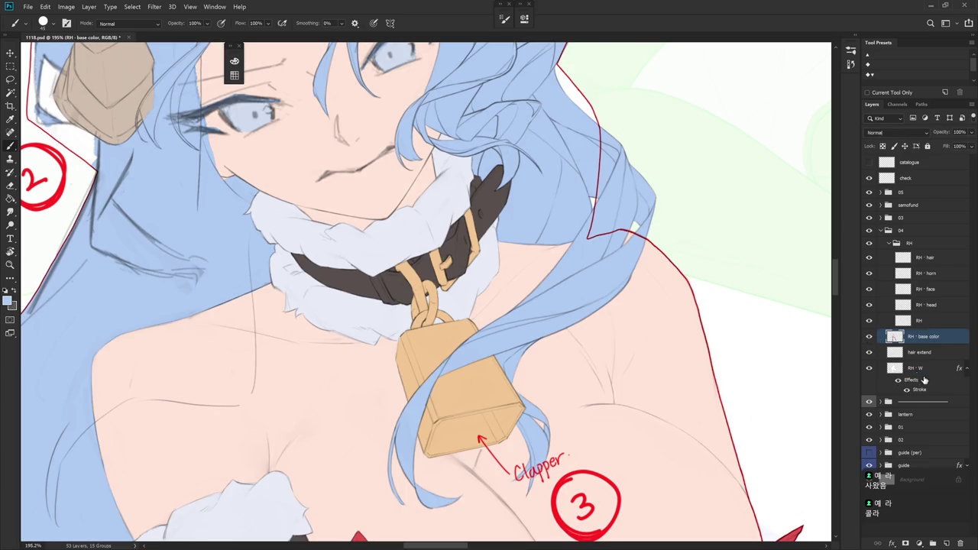
left_click(921, 369)
Sample the hair blue, extend the hair edge over the shoulder, and hide base colours
mouse_move(632, 309)
left_mouse_down()
mouse_move(579, 377)
mouse_move(586, 371)
left_mouse_up()
left_click(527, 312)
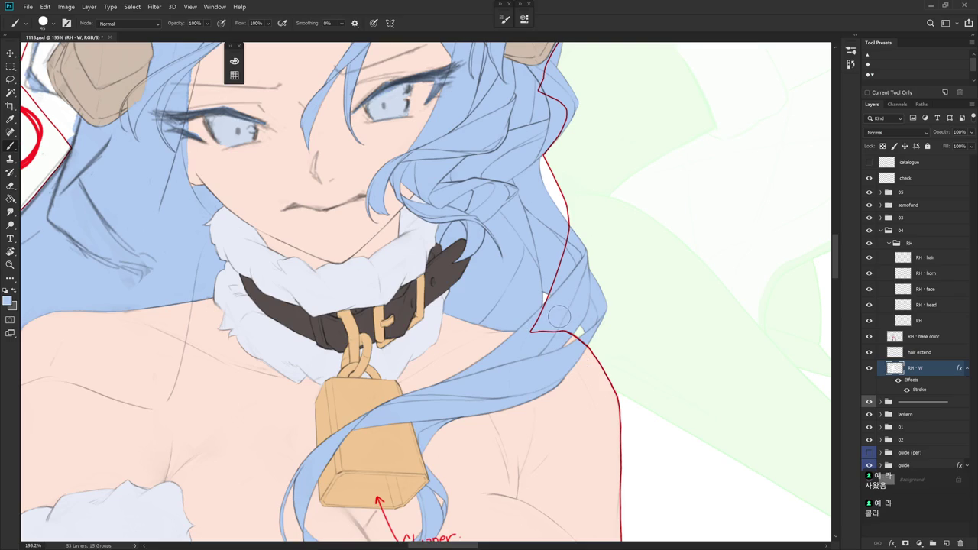
left_click(545, 346, "alt")
left_click_drag(558, 287, 557, 277)
scroll(556, 276, "up", 3)
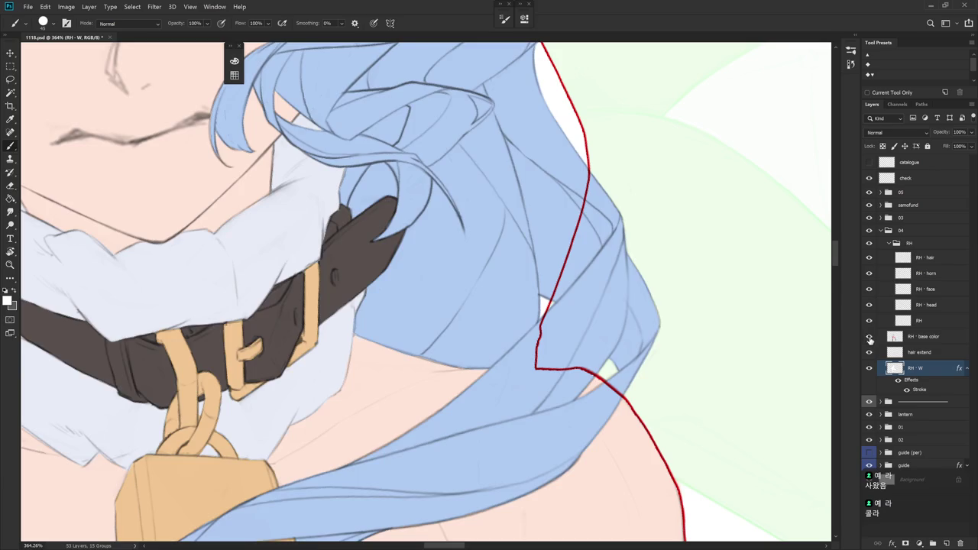
left_click(869, 336)
Paint over the notch in the RH · W red outline to smooth it
key("l")
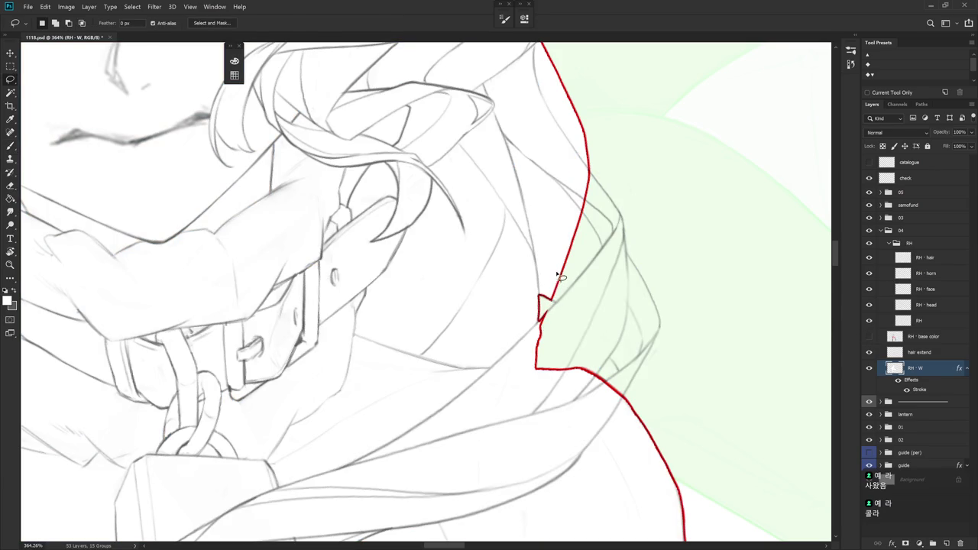
key("b")
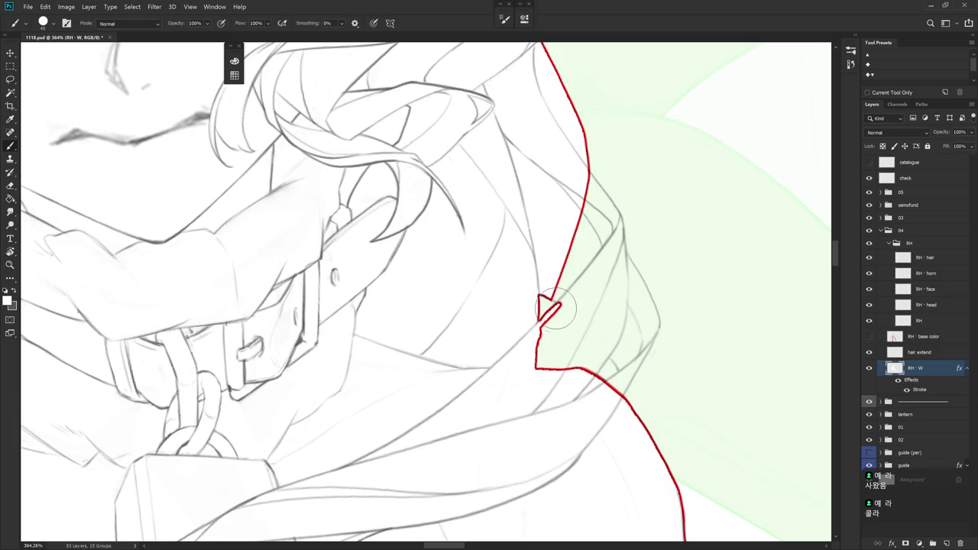
left_click_drag(558, 308, 539, 346)
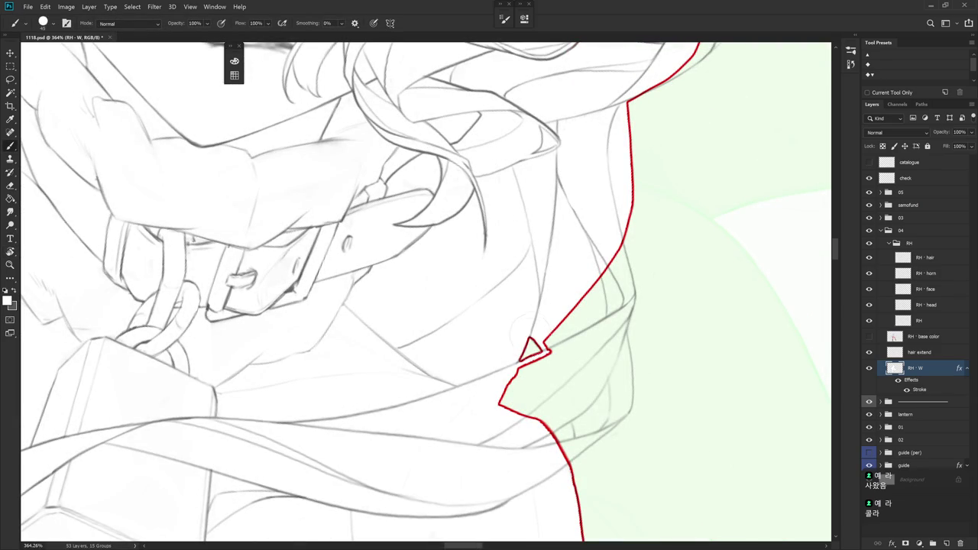
key("r")
left_click_drag(527, 345, 637, 294)
key("b")
mouse_move(569, 292)
left_mouse_down()
mouse_move(552, 328)
mouse_move(554, 358)
left_mouse_up()
mouse_move(581, 299)
left_mouse_down()
mouse_move(566, 284)
mouse_move(577, 328)
left_mouse_up()
scroll(618, 324, "down", 2)
scroll(617, 325, "down", 5)
scroll(600, 323, "up", 2)
scroll(572, 343, "up", 2)
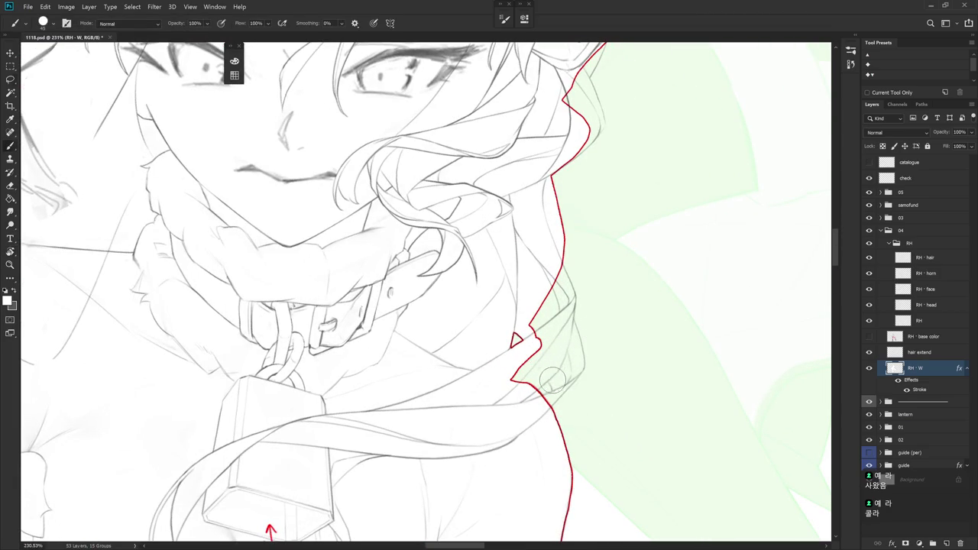
Lasso around the outline notch, deselect, and paint a stroke along the outline edge
key("l")
mouse_move(564, 391)
left_mouse_down()
mouse_move(546, 338)
mouse_move(508, 387)
mouse_move(547, 383)
left_mouse_up()
key("ctrl+d")
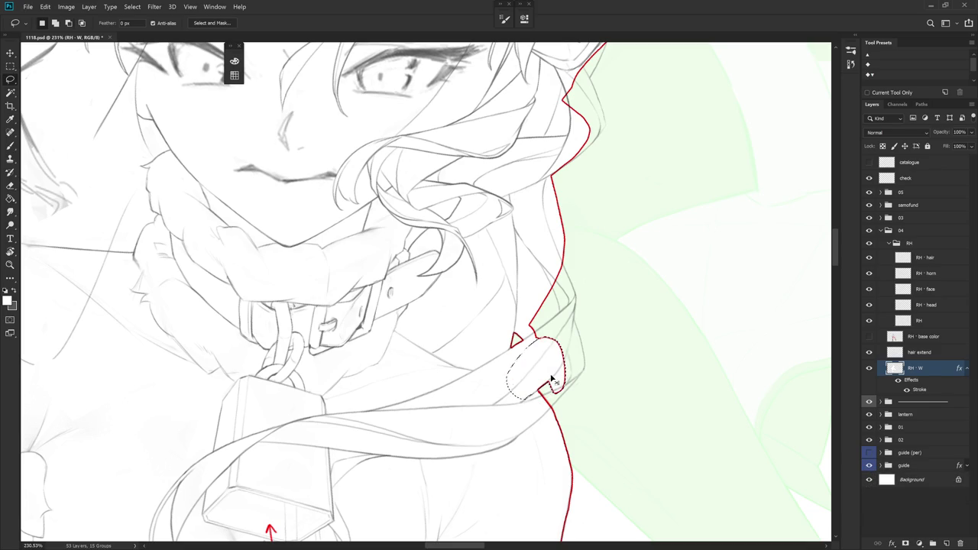
mouse_move(581, 242)
left_mouse_down()
mouse_move(581, 360)
mouse_move(570, 279)
left_mouse_up()
key("b")
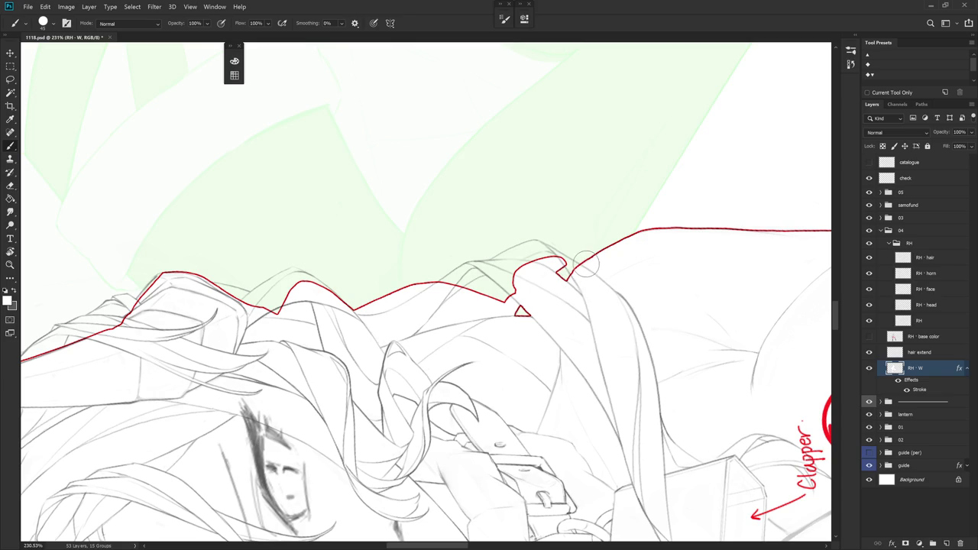
mouse_move(624, 290)
left_mouse_down()
mouse_move(498, 341)
mouse_move(491, 349)
mouse_move(537, 389)
left_mouse_up()
left_click_drag(487, 328, 491, 369)
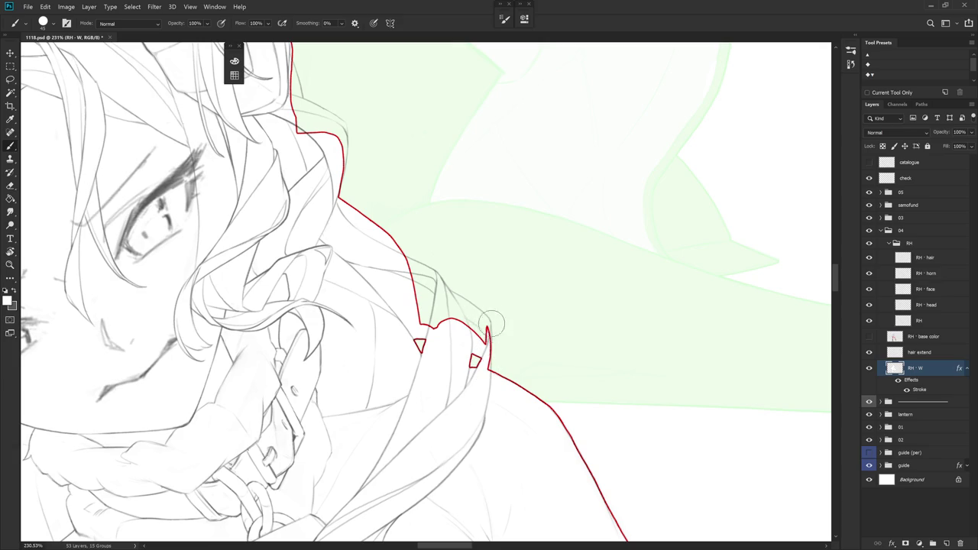
Straighten the looped outline into a clean edge and remove the stray spike
key("l")
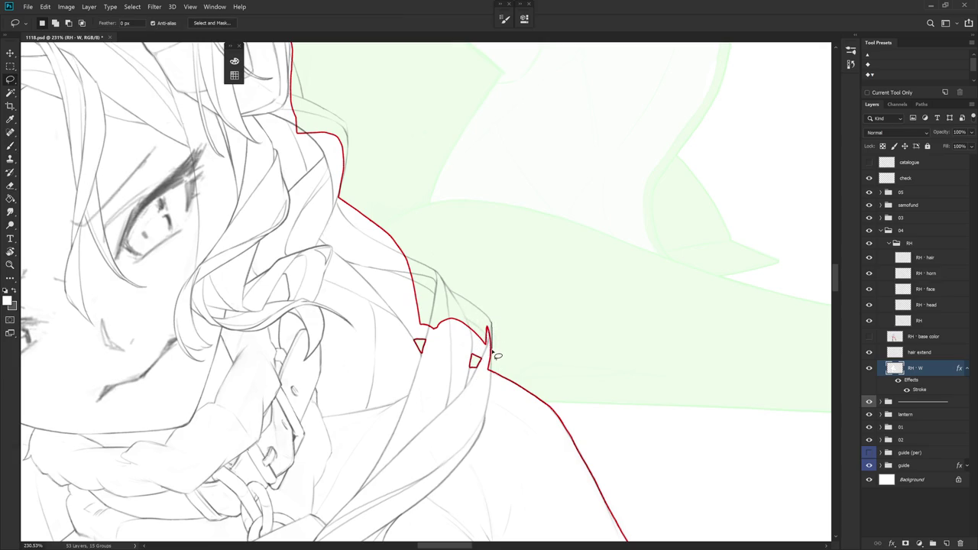
left_click_drag(495, 375, 492, 325)
key("b")
mouse_move(522, 301)
left_mouse_down()
mouse_move(459, 336)
mouse_move(427, 319)
mouse_move(420, 295)
mouse_move(440, 306)
left_mouse_up()
mouse_move(424, 236)
left_mouse_down()
mouse_move(447, 286)
mouse_move(444, 315)
left_mouse_up()
key("e")
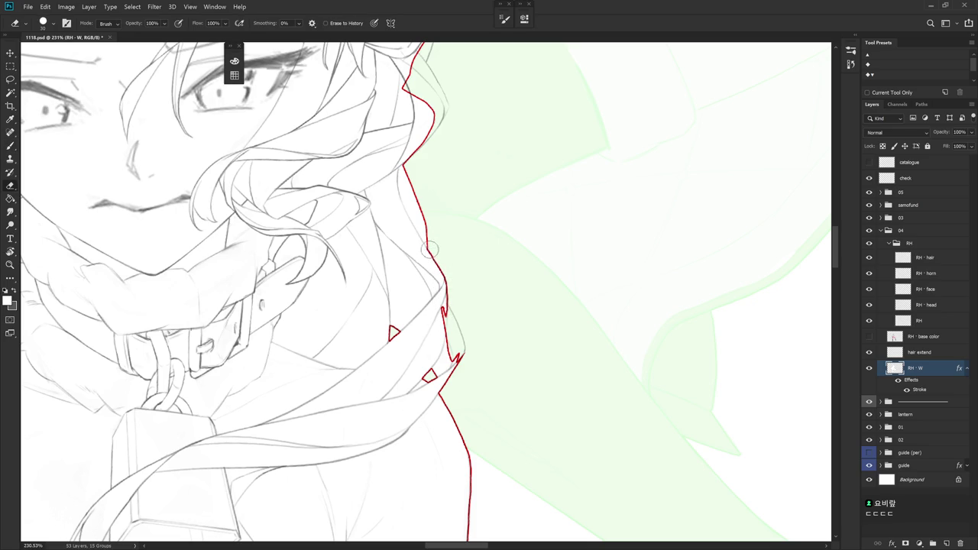
key("ctrl+z")
key("b")
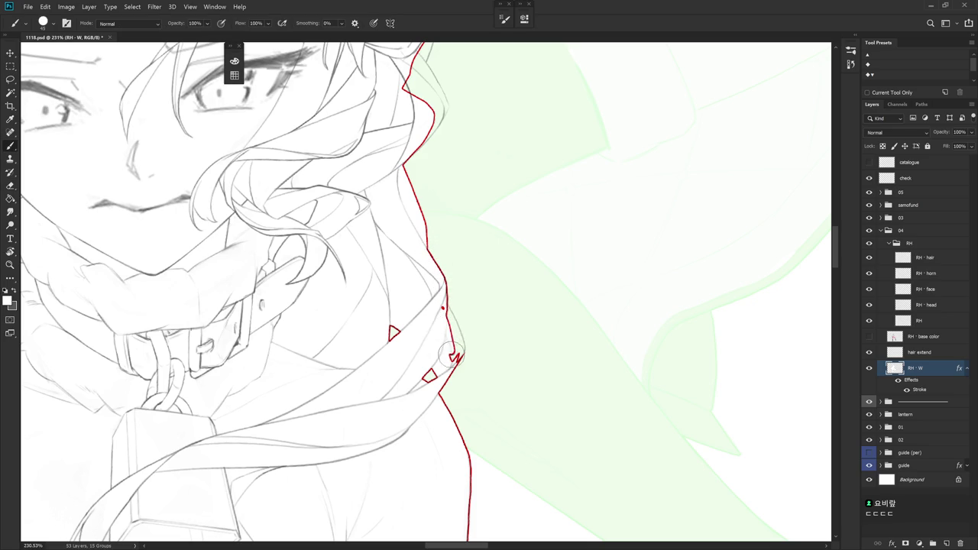
Lasso a bulge along the hair edge over the shoulder and fill it
key("l")
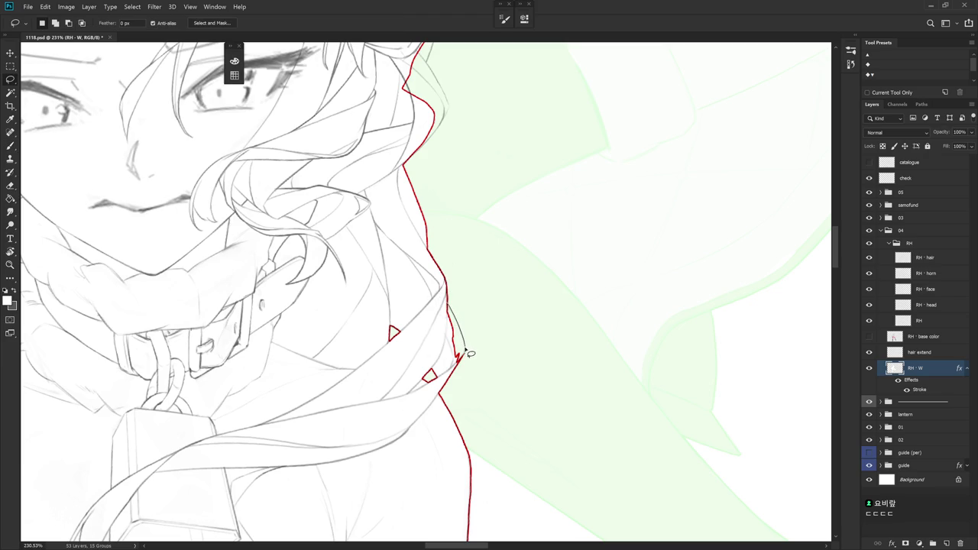
left_click_drag(461, 363, 459, 366)
key("alt+BackSpace")
key("ctrl+d")
key("b")
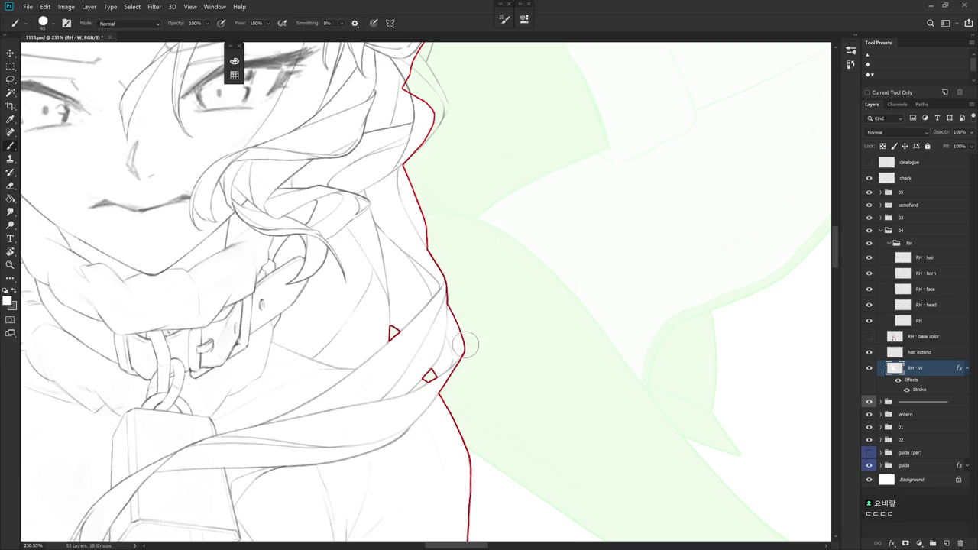
scroll(458, 354, "down", 4)
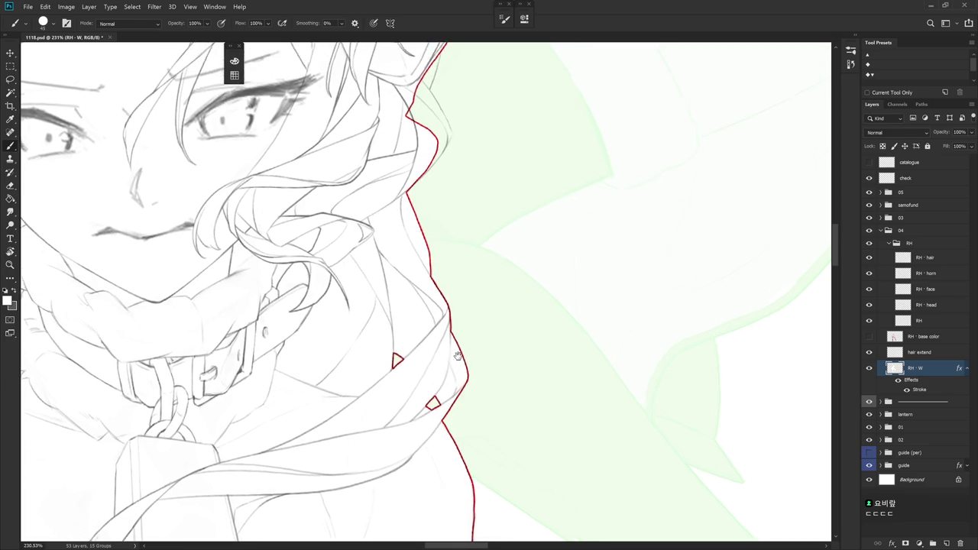
scroll(543, 442, "up", 2)
scroll(550, 306, "up", 2)
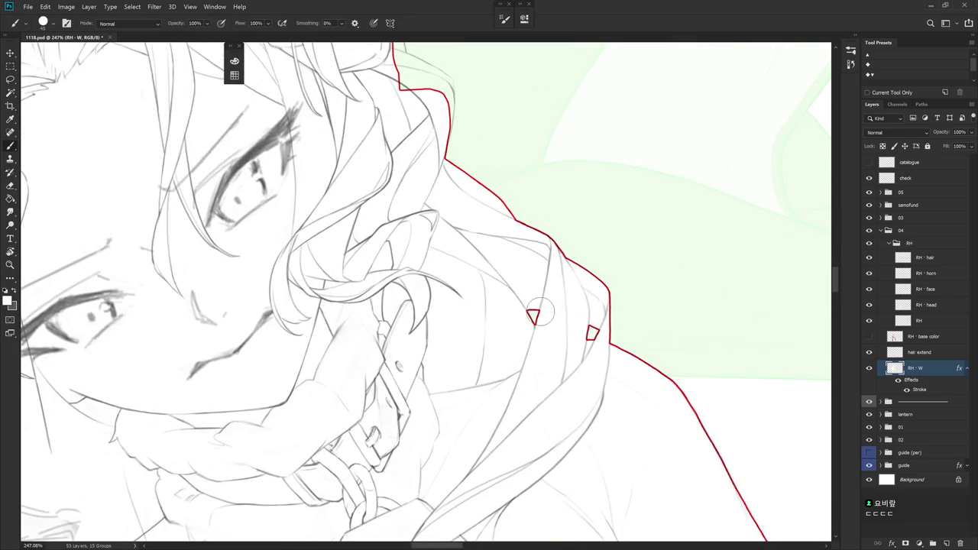
scroll(539, 315, "down", 7)
mouse_move(596, 393)
left_mouse_down()
mouse_move(550, 262)
mouse_move(549, 300)
left_mouse_up()
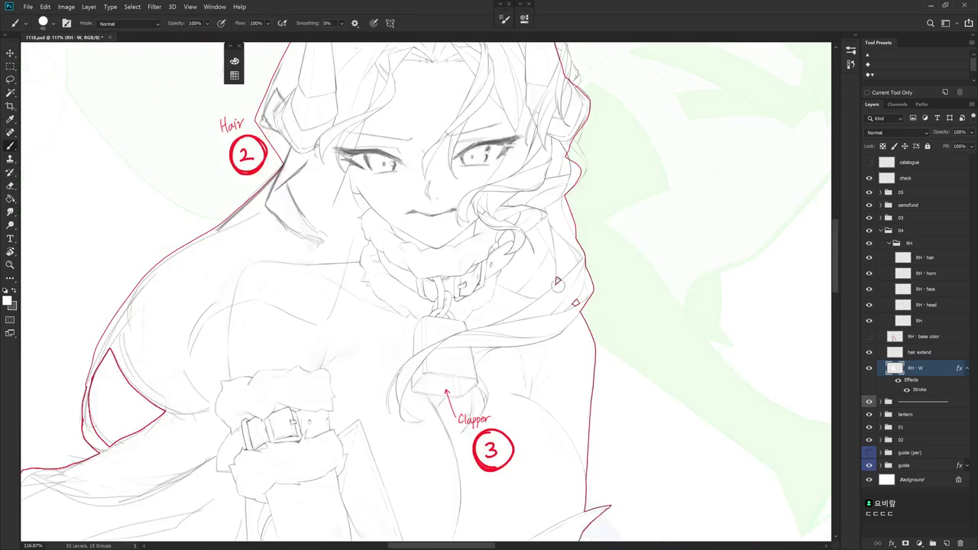
Select the silhouette on RH - W and erase a narrow slot along the hair's right edge
left_click_drag(572, 269, 577, 414)
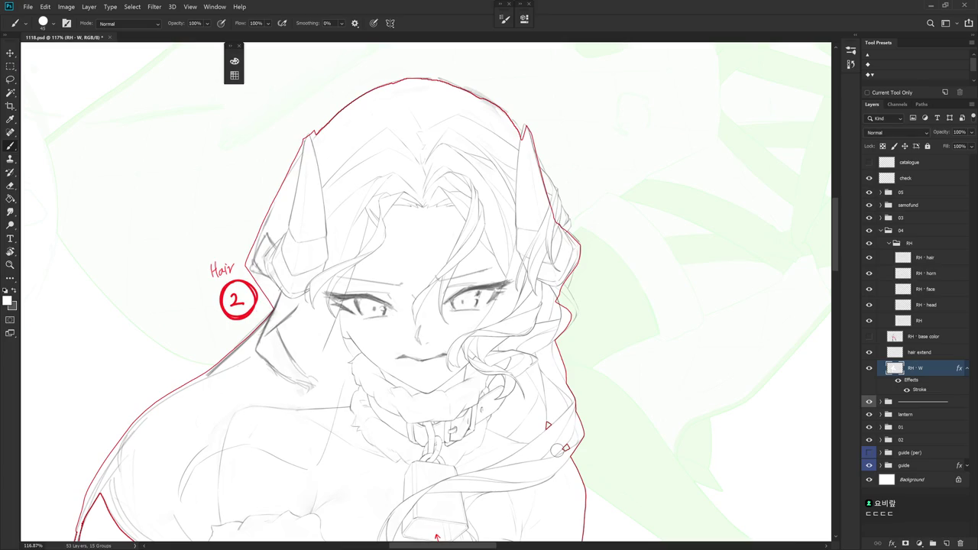
left_click(894, 336, "ctrl")
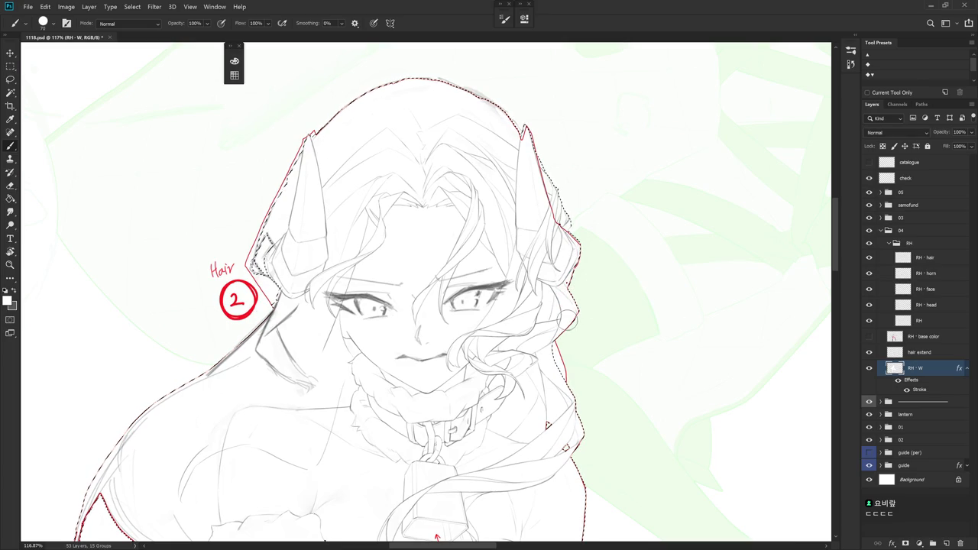
scroll(569, 368, "up", 5)
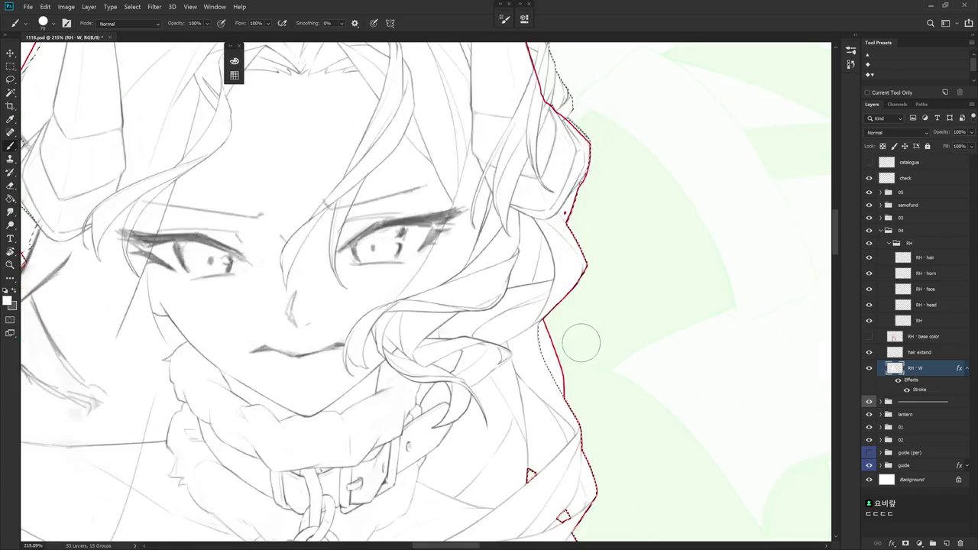
key("e")
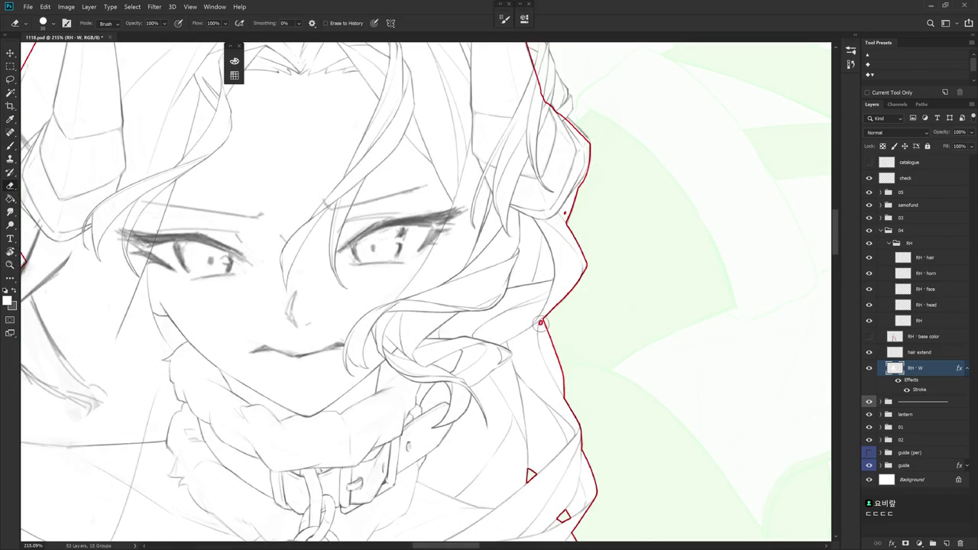
scroll(545, 323, "up", 2)
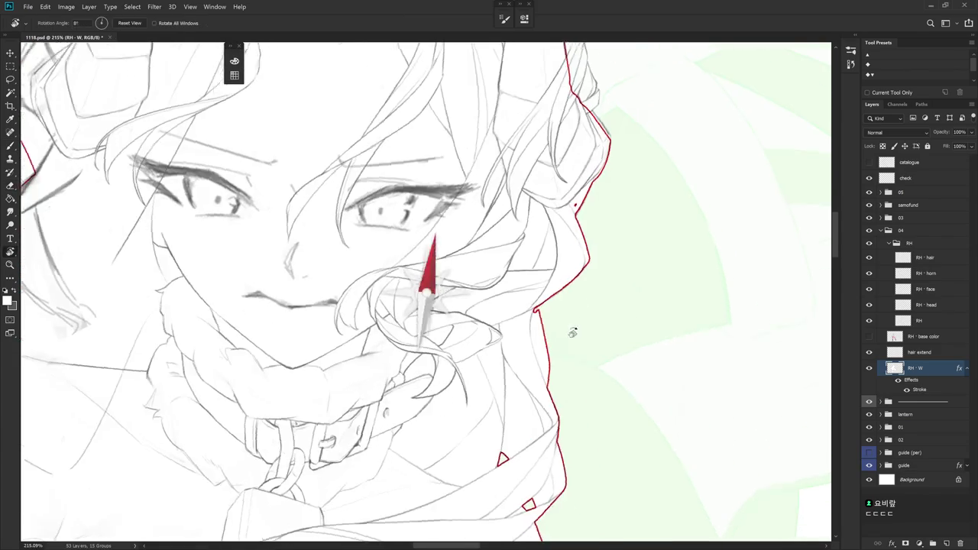
scroll(535, 317, "up", 2)
left_click_drag(525, 314, 525, 364)
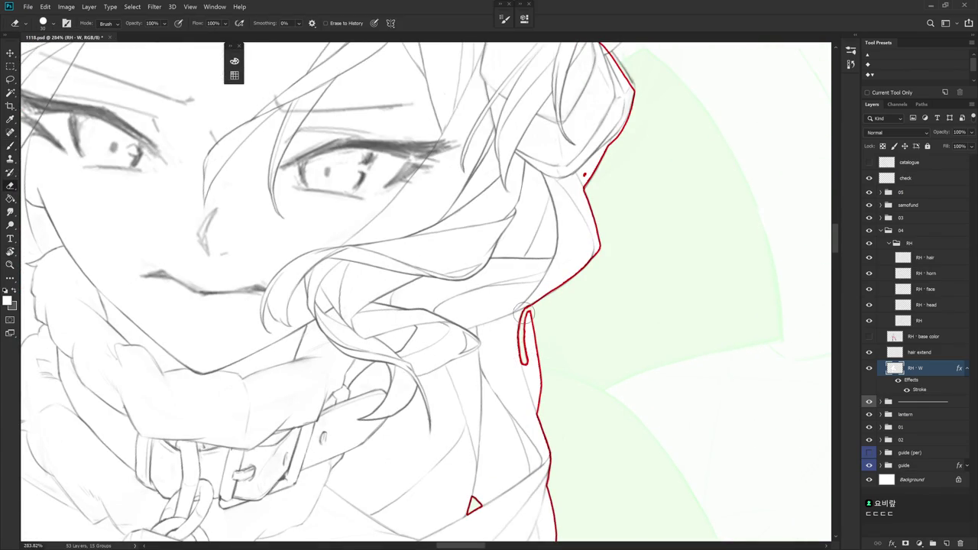
Lasso the gap along the hair edge and fill it to smooth the outline
key("l")
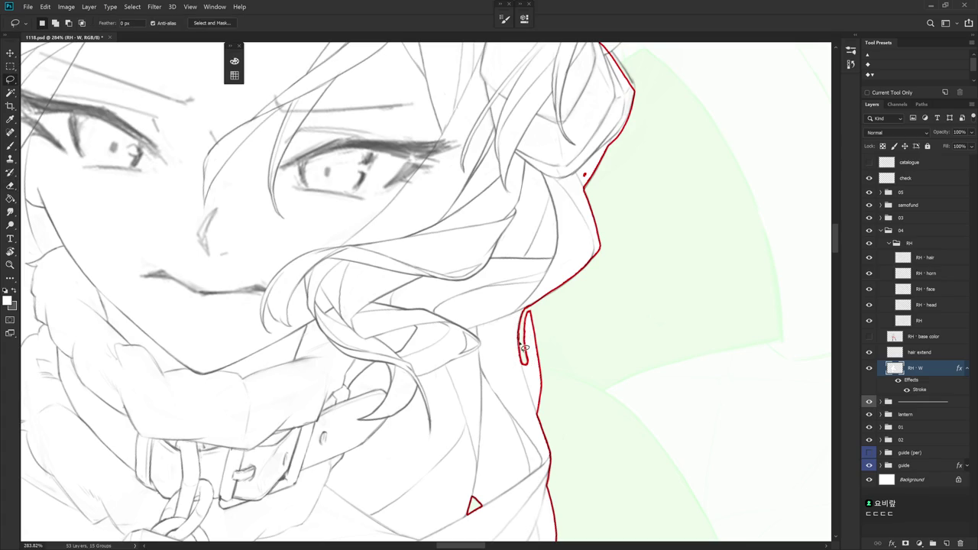
mouse_move(555, 418)
left_mouse_down()
mouse_move(538, 313)
mouse_move(527, 314)
left_mouse_up()
key("alt+BackSpace")
key("ctrl+d")
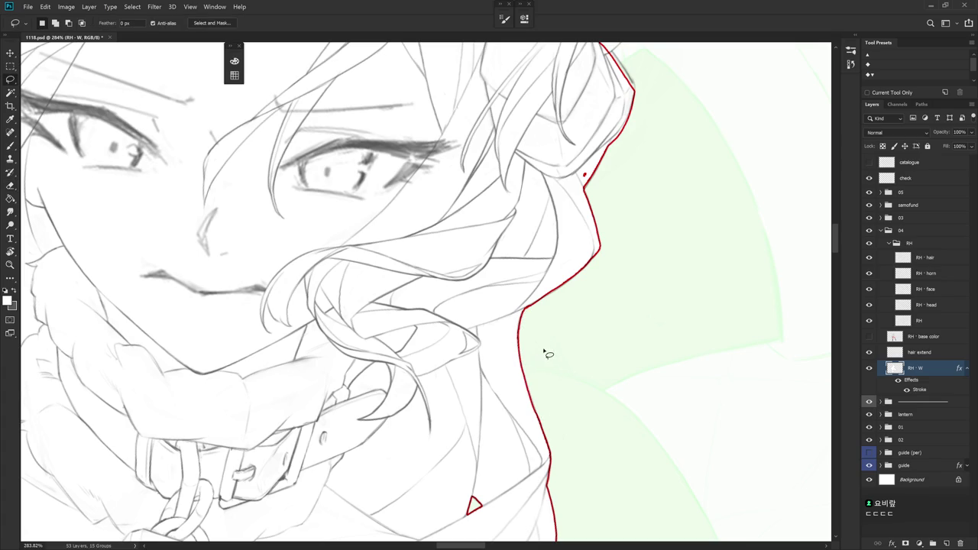
key("b")
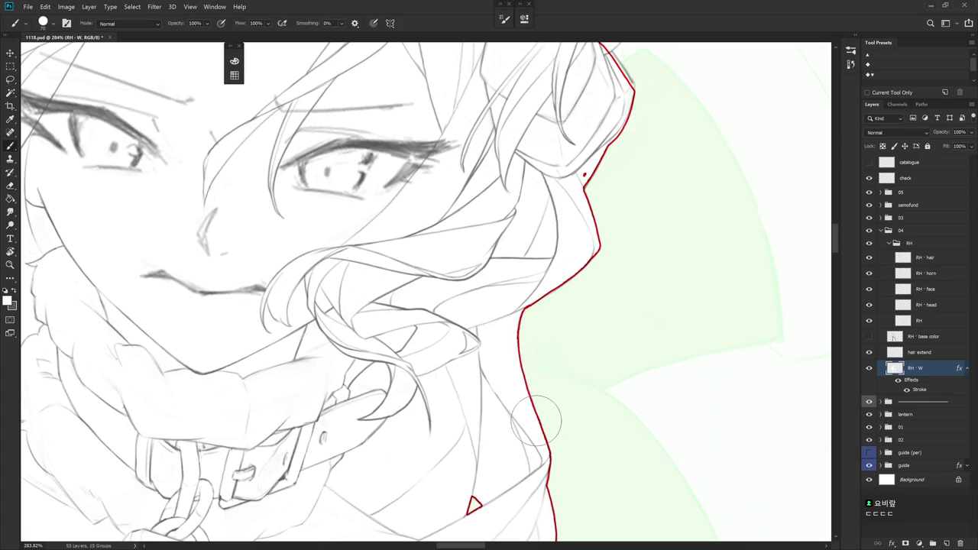
left_click_drag(540, 434, 596, 252)
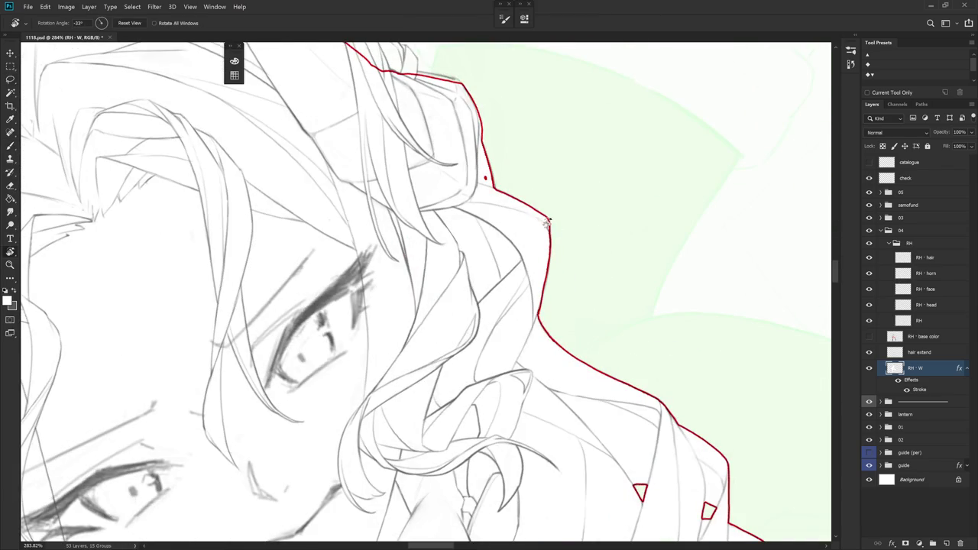
Select a sliver along the hair outline and erase it, rotating the canvas about 45 degrees
key("l")
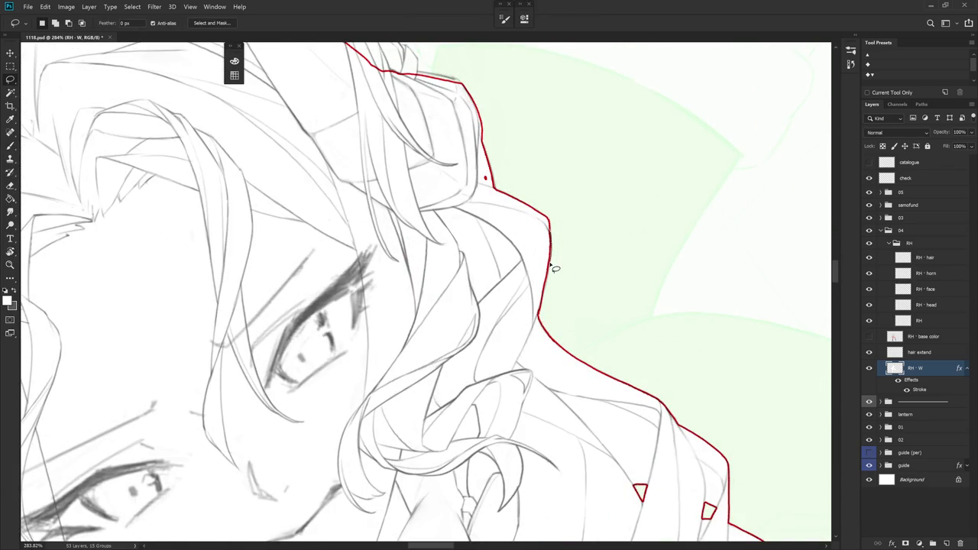
left_click_drag(540, 315, 546, 201)
key("e")
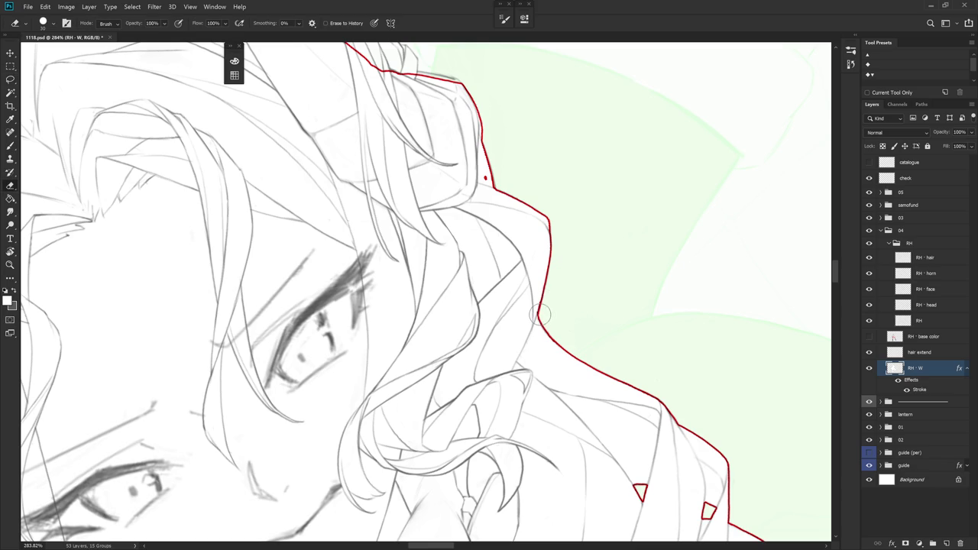
key("b")
mouse_move(618, 247)
left_mouse_down()
mouse_move(585, 263)
mouse_move(590, 252)
left_mouse_up()
key("l")
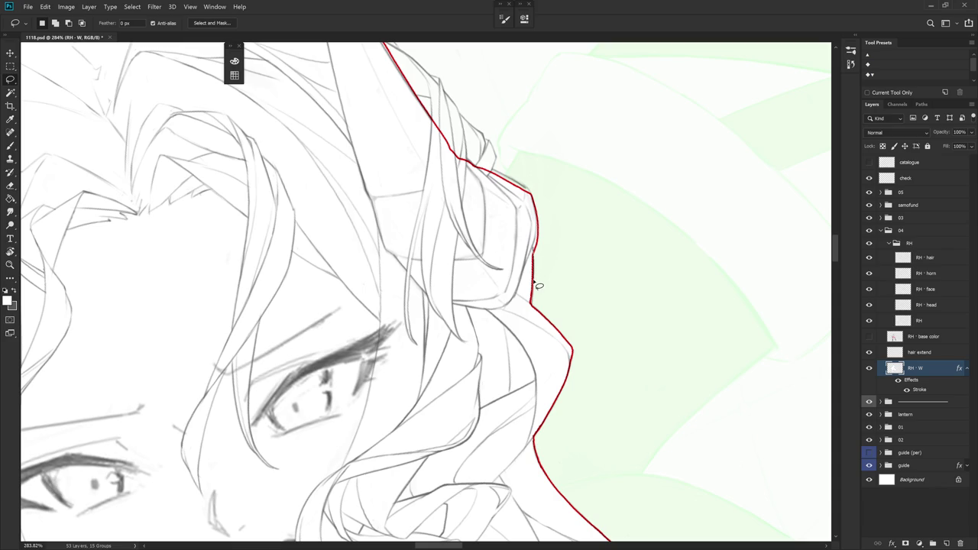
key("ctrl+d")
Fill a strip along the upper hair edge to push the silhouette outward
scroll(557, 311, "up", 2)
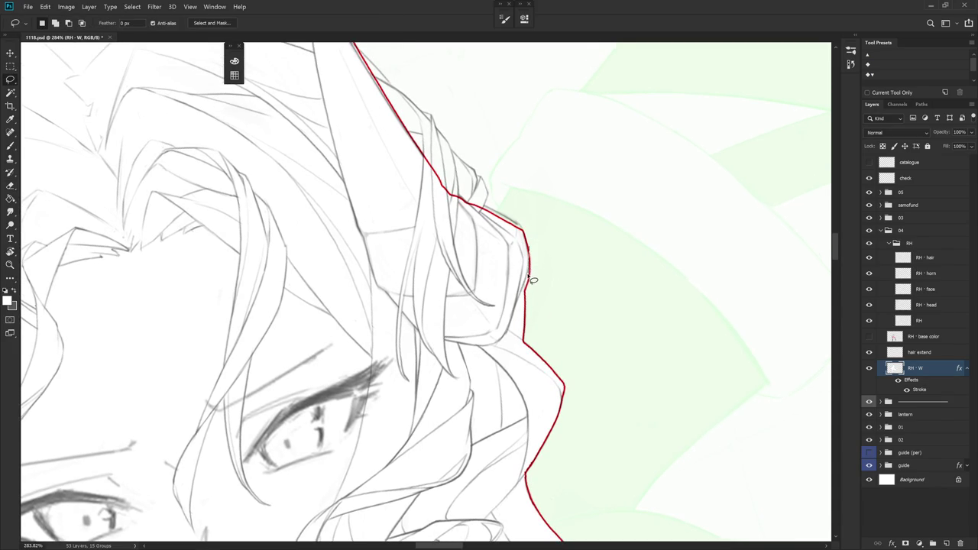
mouse_move(529, 289)
left_mouse_down()
mouse_move(529, 249)
mouse_move(538, 274)
left_mouse_up()
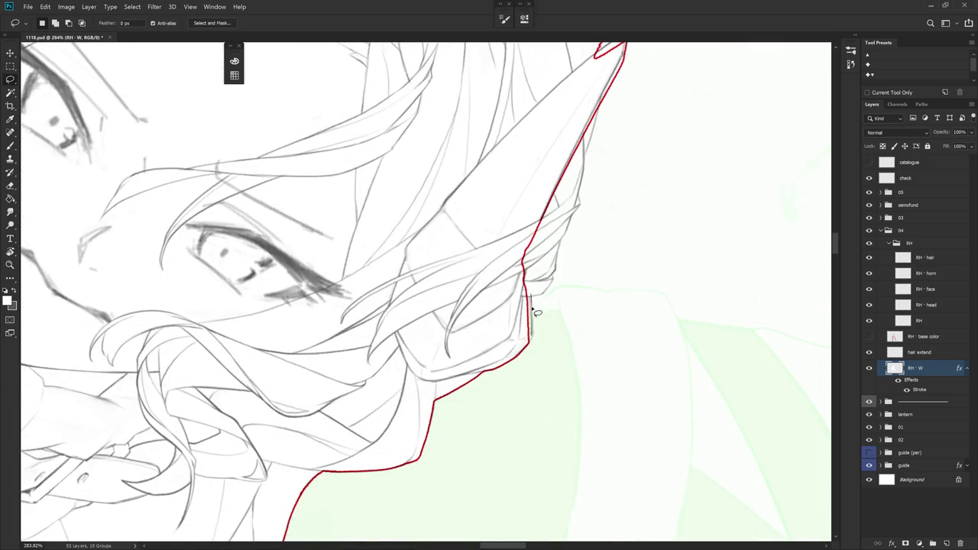
mouse_move(526, 341)
left_mouse_down()
mouse_move(523, 268)
mouse_move(585, 284)
left_mouse_up()
key("alt+BackSpace")
key("ctrl+d")
key("b")
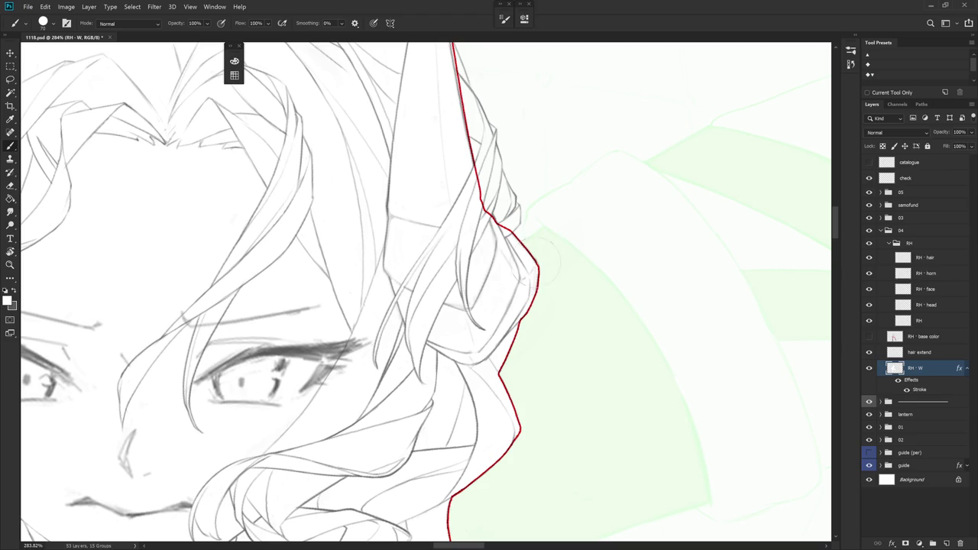
mouse_move(548, 219)
left_mouse_down()
mouse_move(547, 421)
mouse_move(579, 343)
left_mouse_up()
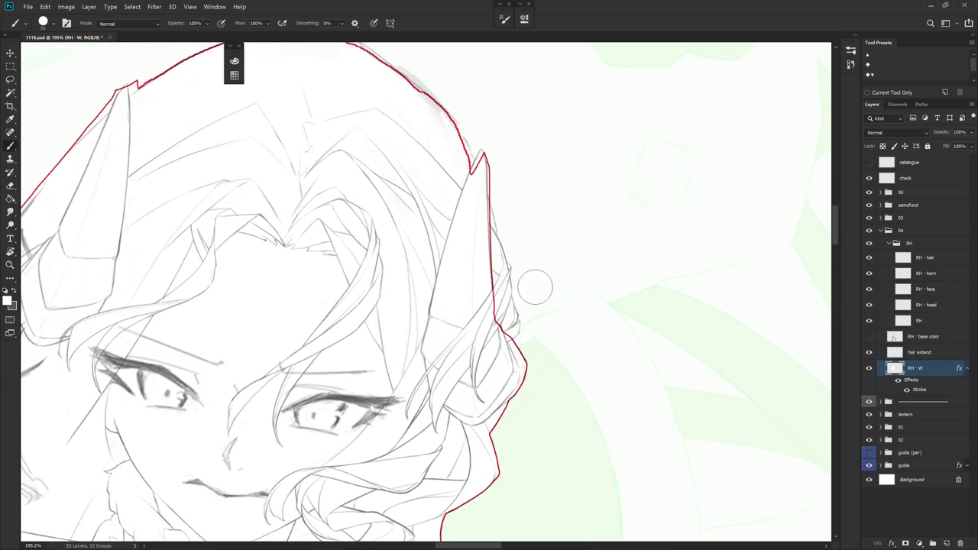
Lasso and fill along the right horn's edge on the silhouette
mouse_move(542, 295)
left_mouse_down()
mouse_move(547, 324)
mouse_move(540, 290)
left_mouse_up()
key("l")
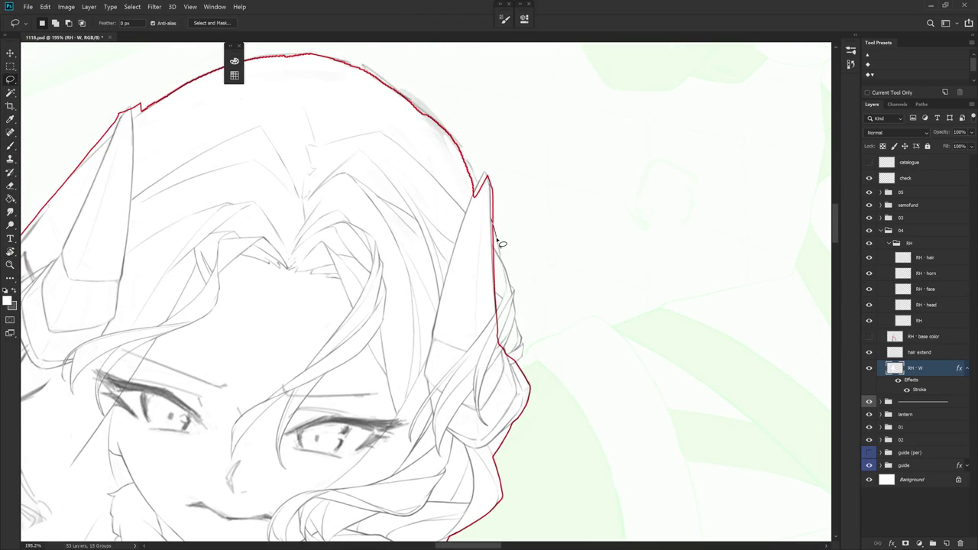
left_click_drag(504, 262, 490, 193)
key("alt+BackSpace")
key("ctrl+d")
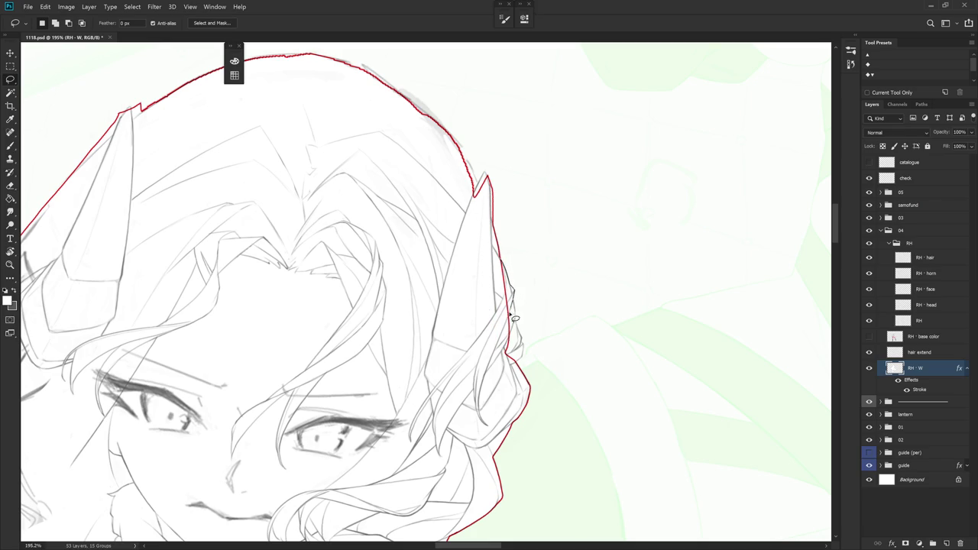
Fill a second selection to smooth the outline along the horn's right edge
left_click_drag(517, 312, 494, 252)
key("alt+BackSpace")
key("ctrl+d")
key("b")
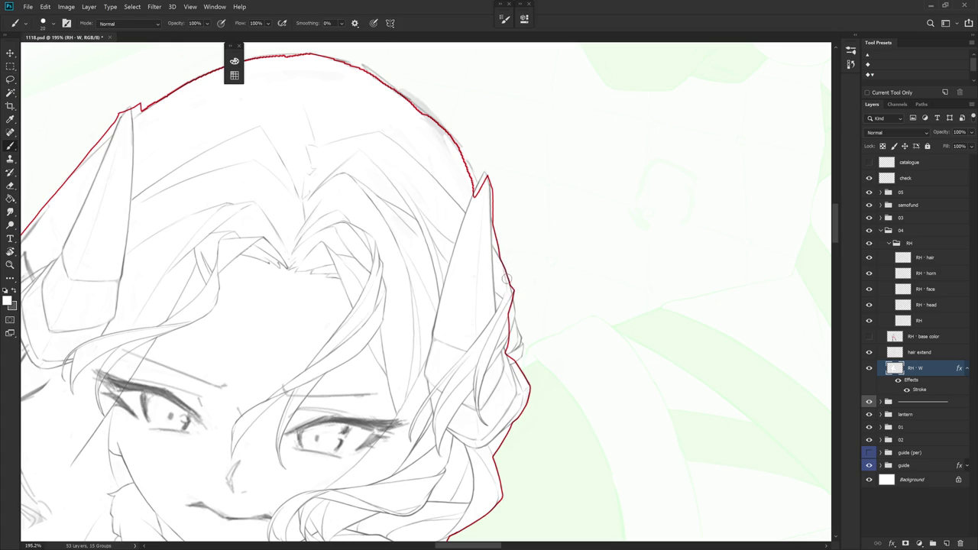
Select and erase a strip along the hair edge below the horn
key("l")
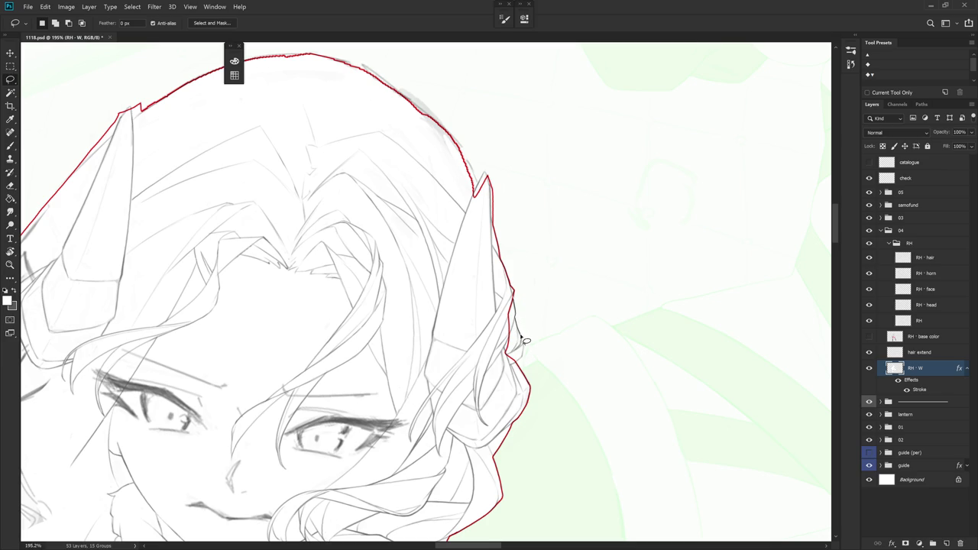
left_click_drag(516, 364, 509, 298)
key("b")
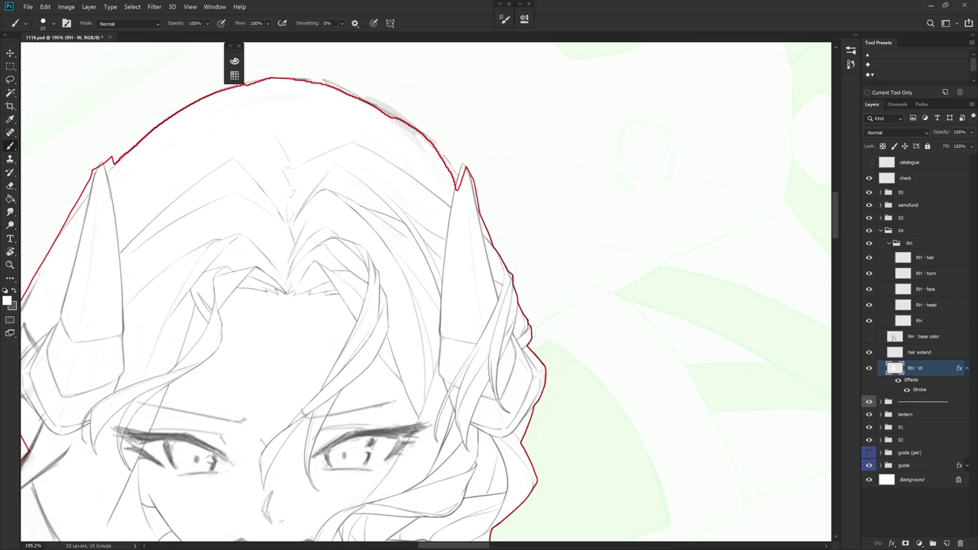
scroll(535, 315, "up", 3)
key("e")
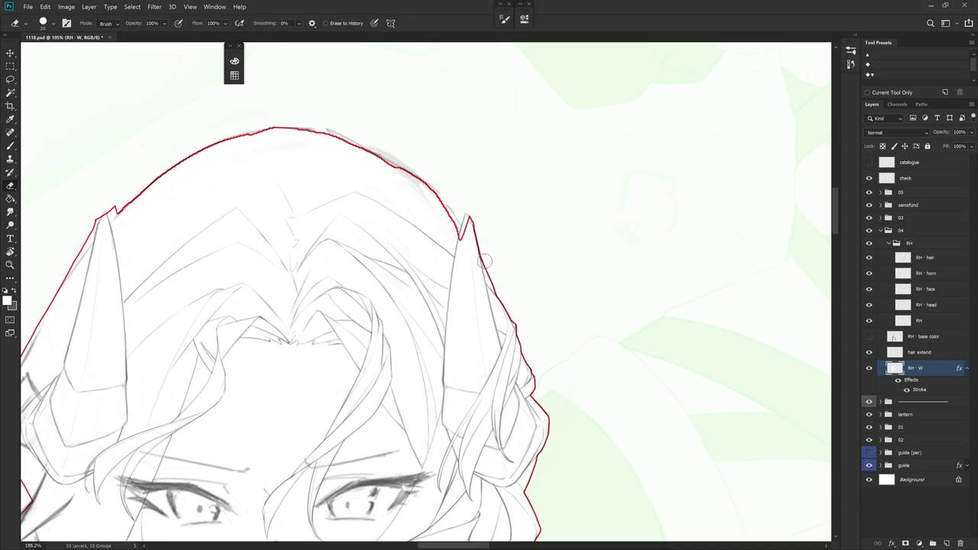
key("b")
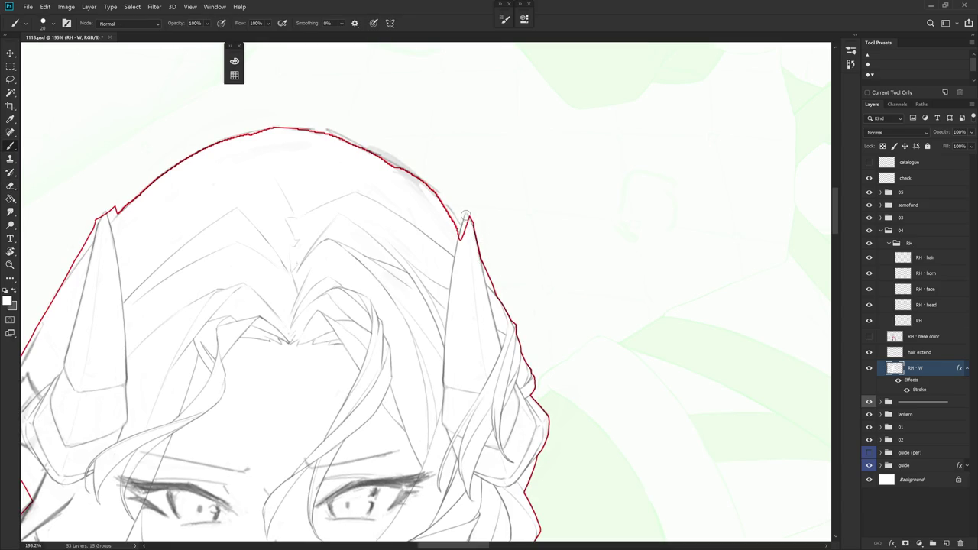
Clear the area around the horn tip and rotate the canvas back upright
key("l")
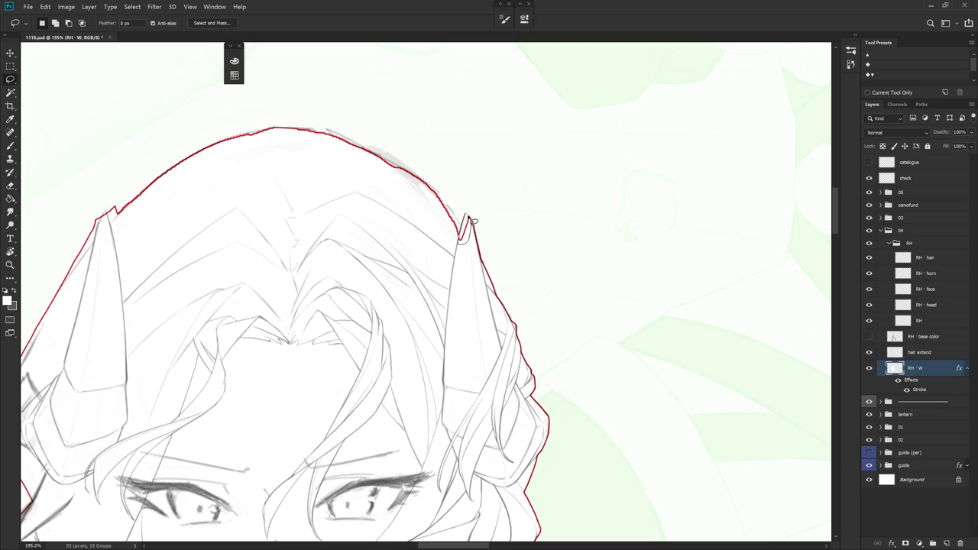
mouse_move(466, 213)
left_mouse_down()
mouse_move(470, 204)
mouse_move(497, 235)
left_mouse_up()
key("Delete")
key("ctrl+d")
key("r")
key("e")
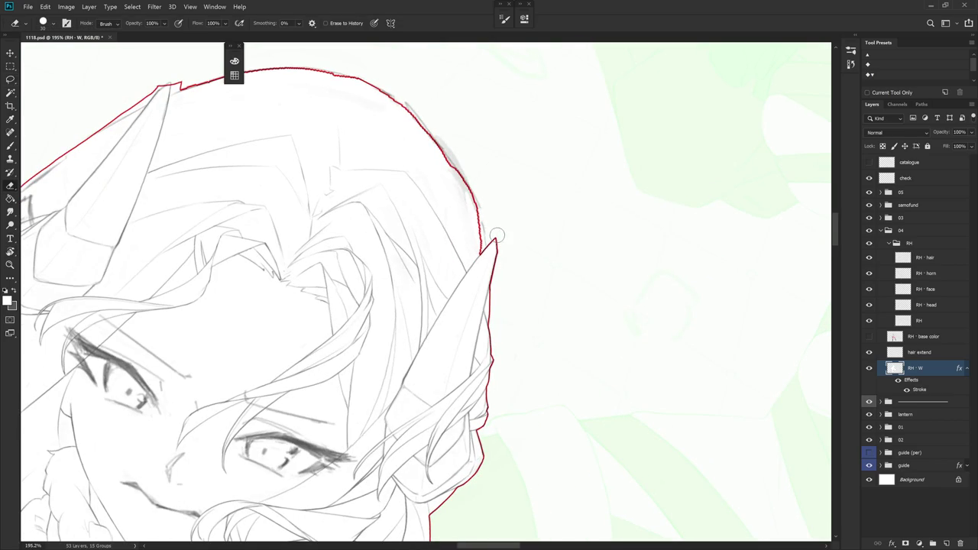
left_click_drag(501, 249, 506, 283)
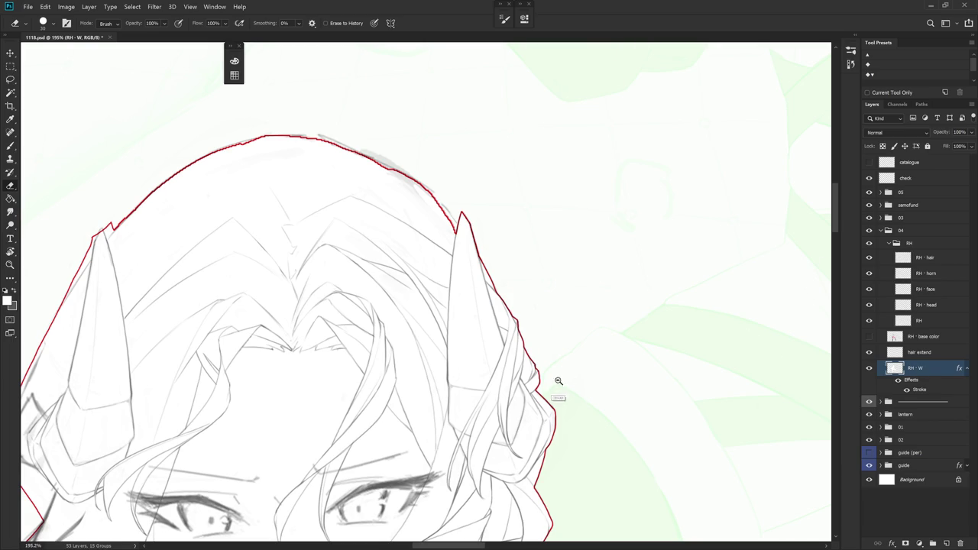
scroll(572, 382, "down", 3)
Hide the red Stroke effect on the silhouette and make RH - hair the active layer
key("b")
left_click(907, 390)
left_click(931, 321)
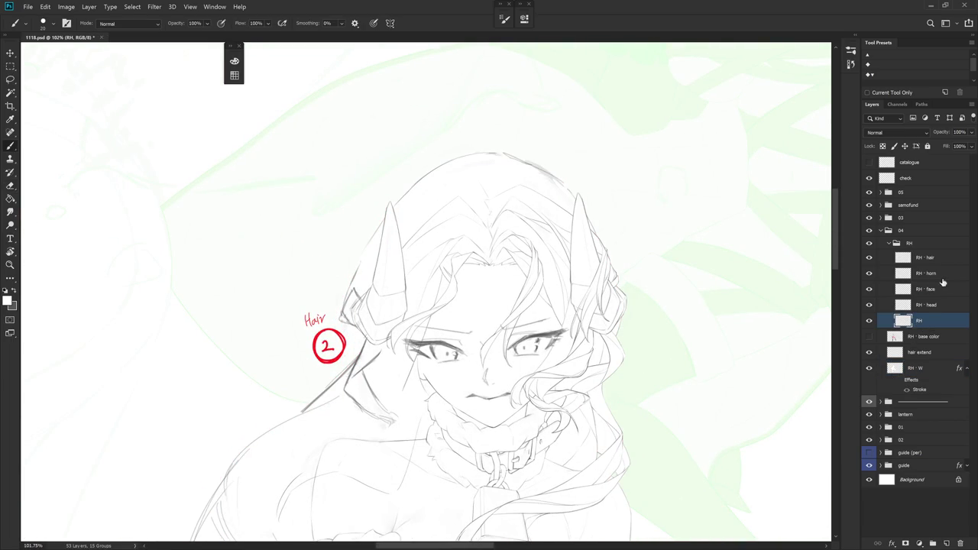
left_click(944, 291)
scroll(577, 338, "up", 3)
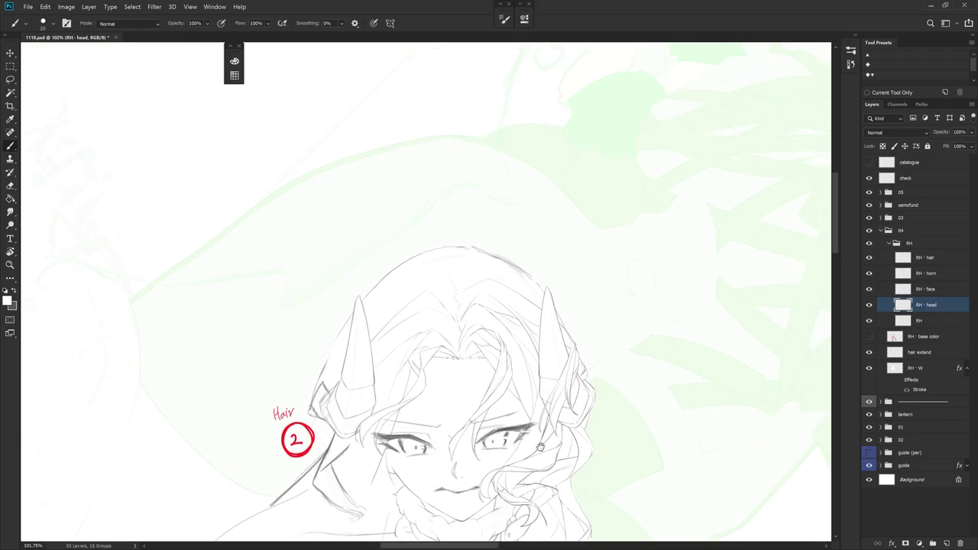
left_click(936, 258)
Adjust the brush size and erase the faint stray hair stroke
left_click_drag(638, 363, 452, 177)
scroll(452, 177, "up", 3)
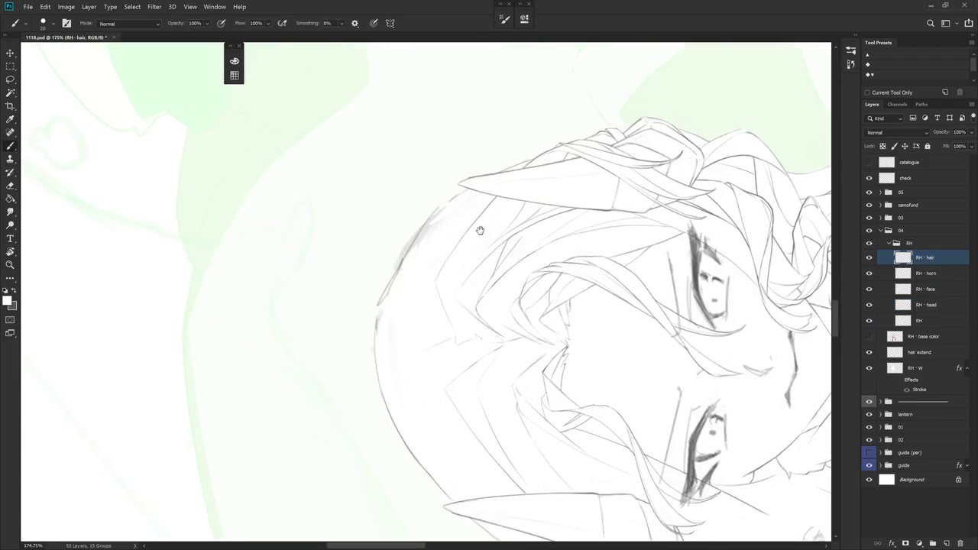
right_click(526, 243)
key("Return")
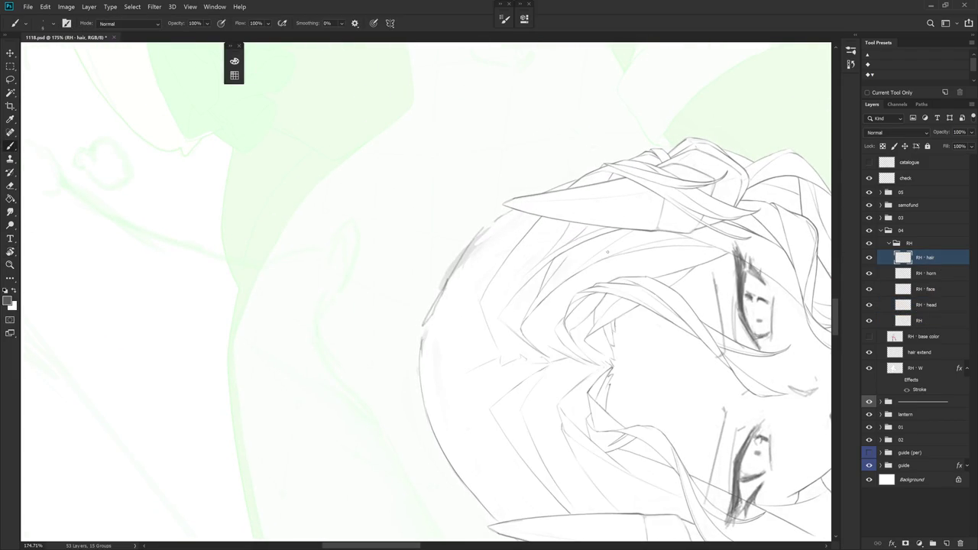
key("e")
left_click_drag(484, 226, 447, 298)
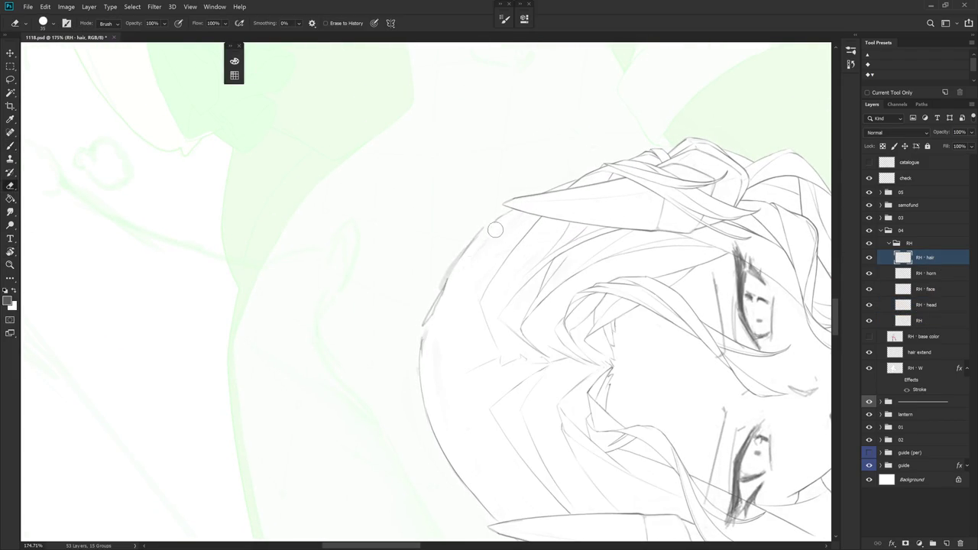
Redraw the head's right outline and trim part of it with the Eraser
left_click_drag(511, 271, 501, 189)
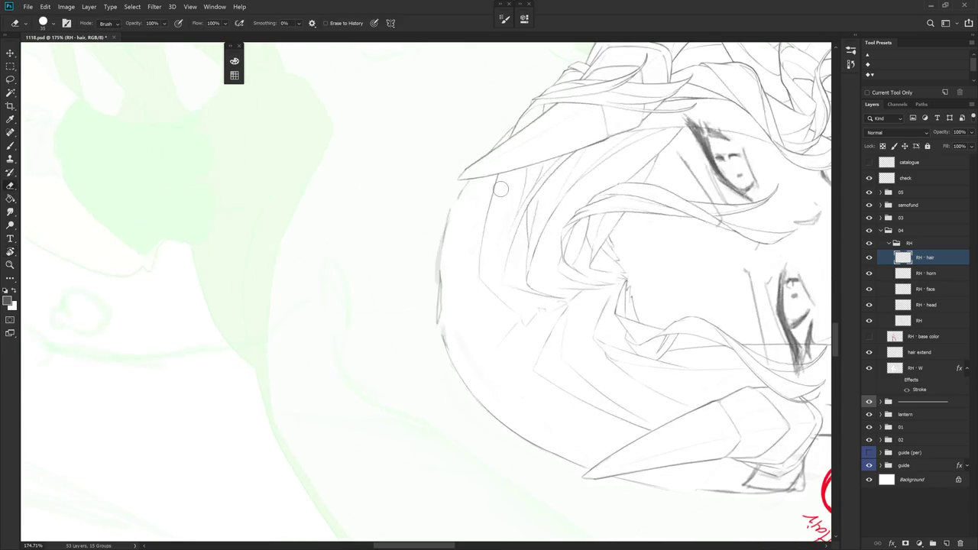
left_click_drag(504, 232, 456, 323)
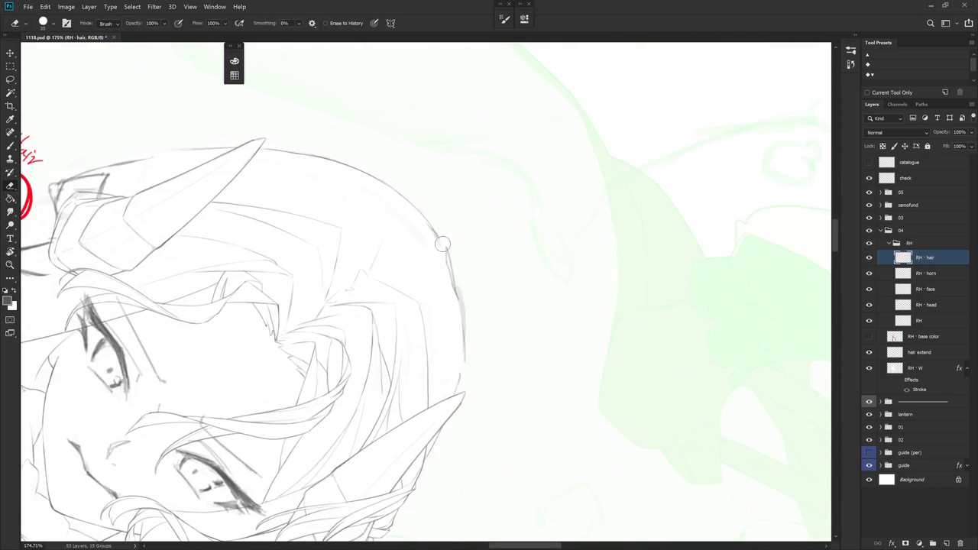
key("b")
mouse_move(438, 237)
left_mouse_down()
mouse_move(464, 309)
mouse_move(464, 356)
left_mouse_up()
key("e")
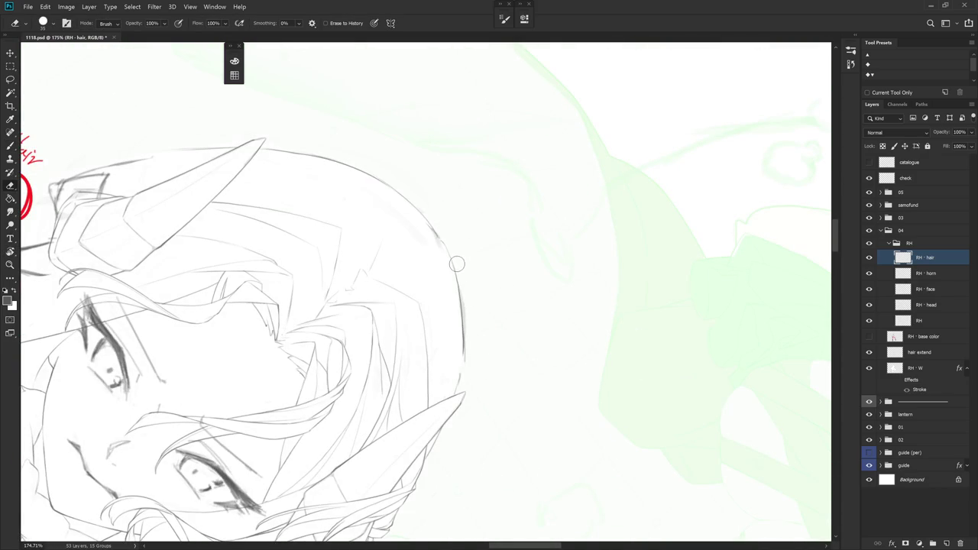
left_click_drag(463, 300, 469, 328)
key("b")
mouse_move(543, 367)
left_mouse_down()
mouse_move(477, 298)
mouse_move(496, 369)
left_mouse_up()
key("e")
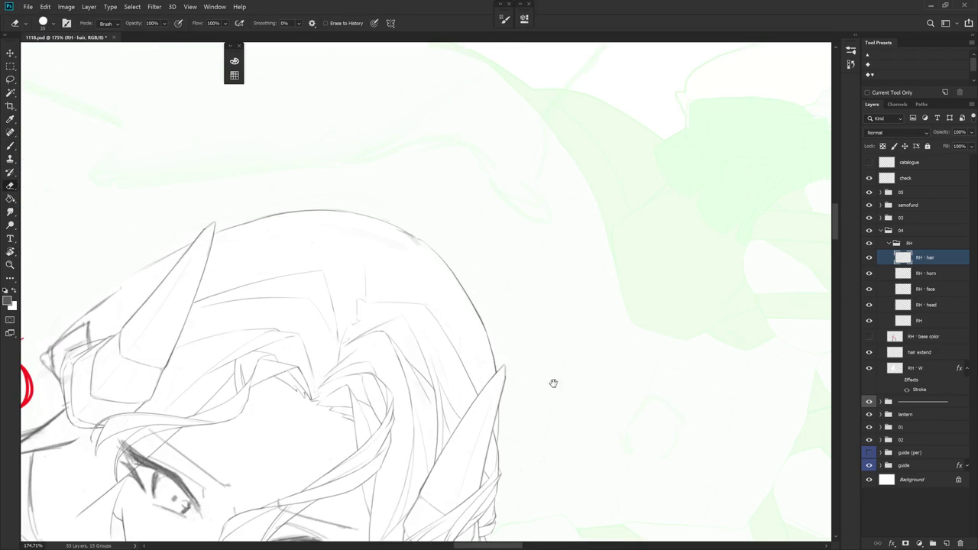
Bring the face and collar upright into view and lasso the loose hair strand beside the neck
left_click_drag(544, 391, 546, 179)
left_click_drag(515, 405, 577, 262)
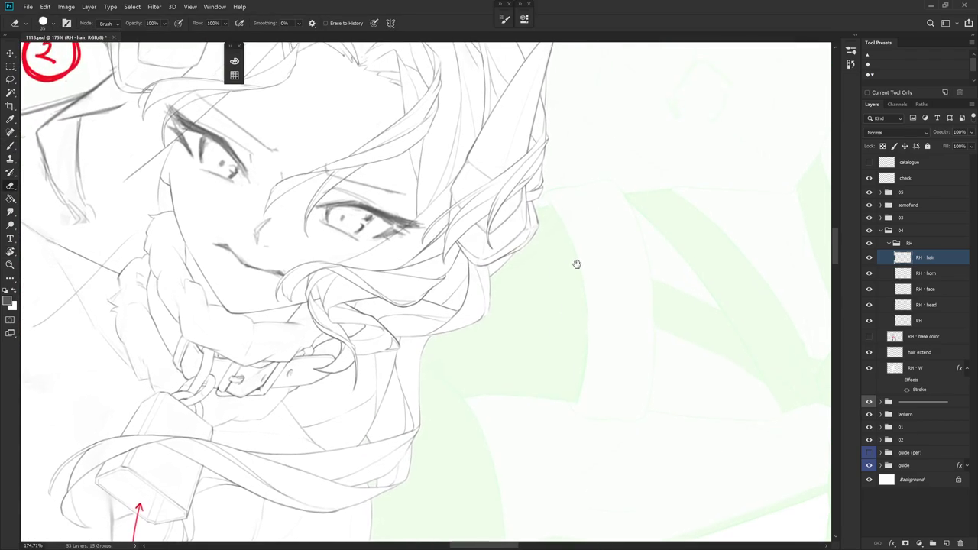
key("Escape")
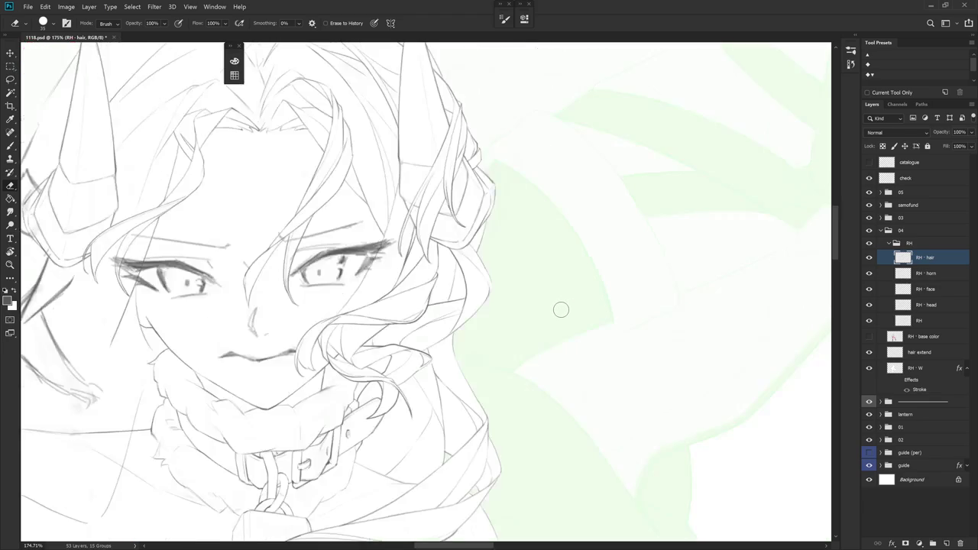
scroll(588, 294, "down", 3)
scroll(615, 263, "down", 1)
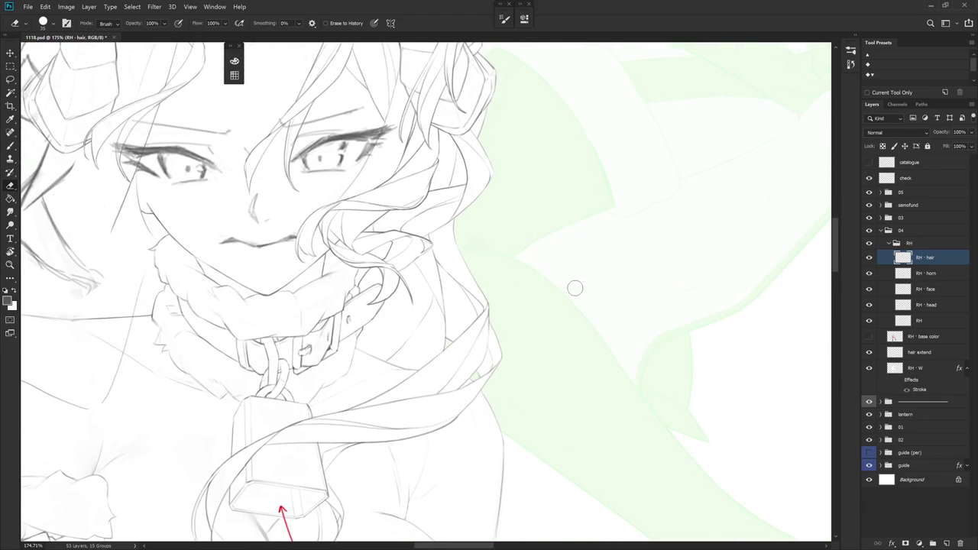
key("l")
left_click_drag(503, 339, 584, 359)
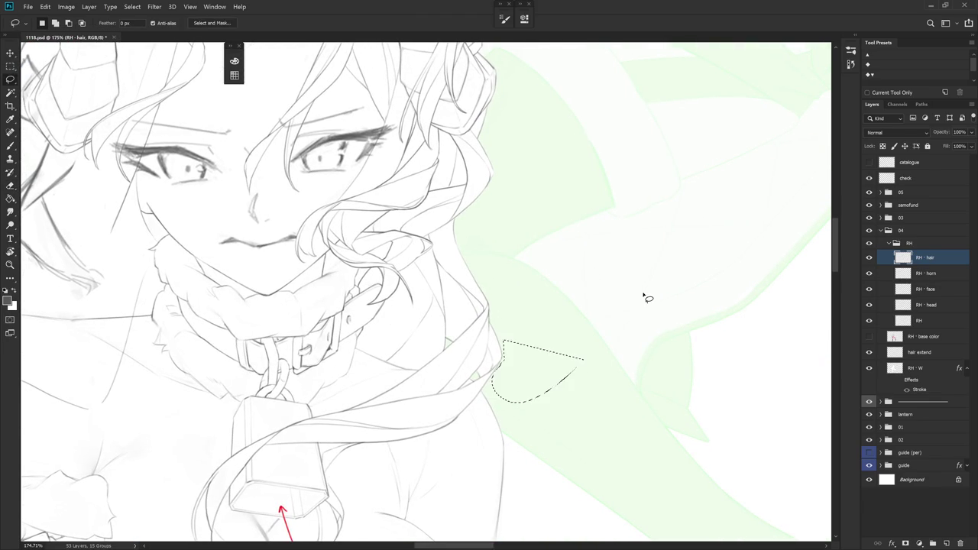
scroll(612, 321, "down", 3)
scroll(642, 499, "down", 2)
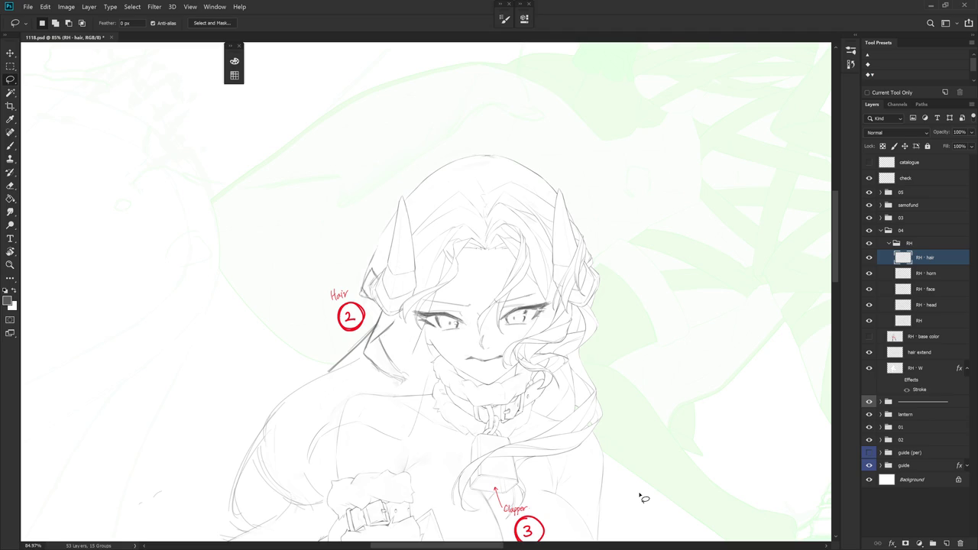
scroll(485, 157, "up", 3)
scroll(507, 223, "up", 3)
key("b")
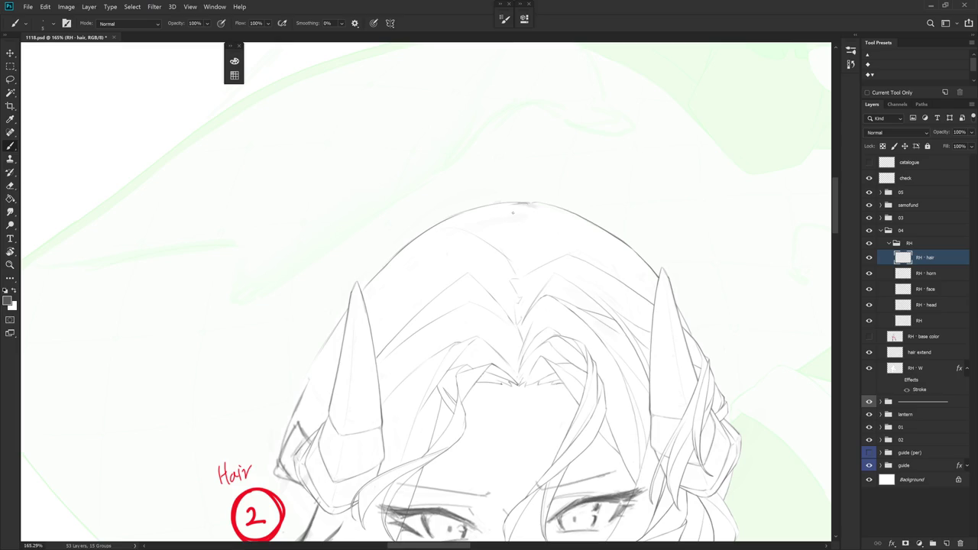
left_click_drag(519, 204, 513, 270)
key("ctrl+z")
key("r")
mouse_move(524, 229)
left_mouse_down()
mouse_move(559, 185)
mouse_move(535, 191)
left_mouse_up()
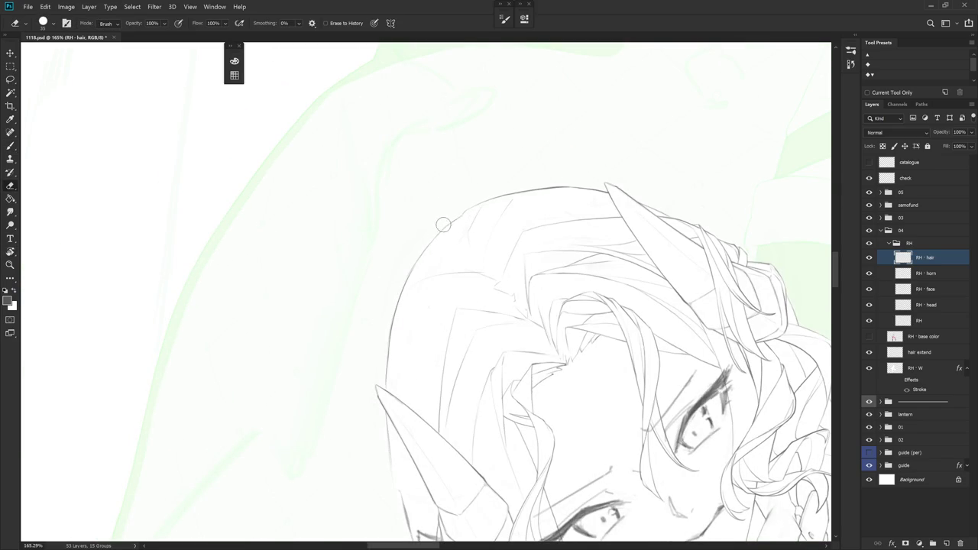
key("b")
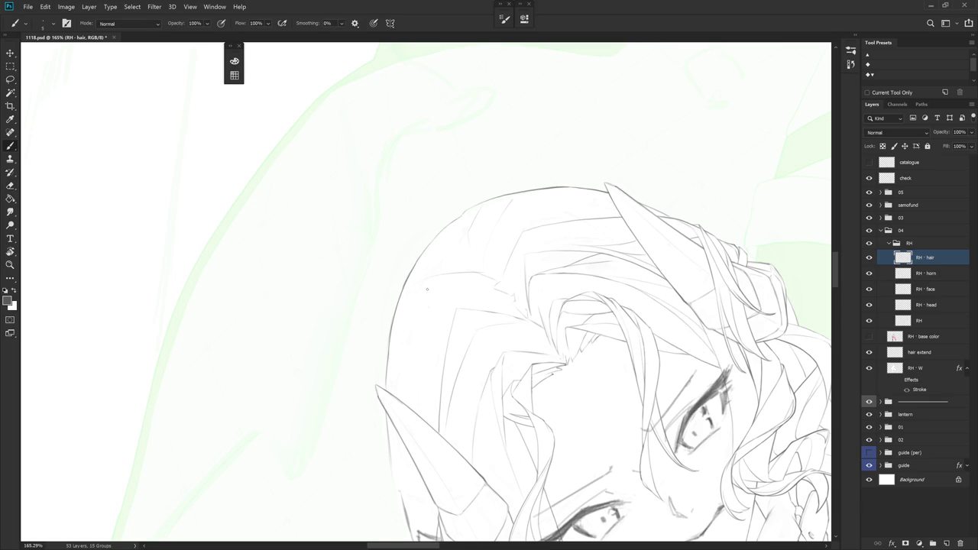
left_click_drag(465, 282, 482, 241)
key("e")
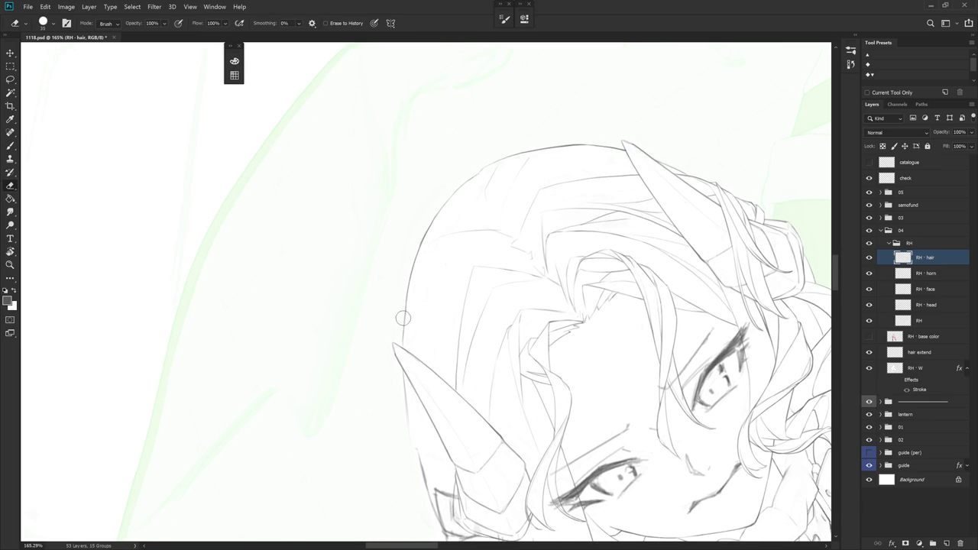
left_click_drag(448, 279, 507, 324)
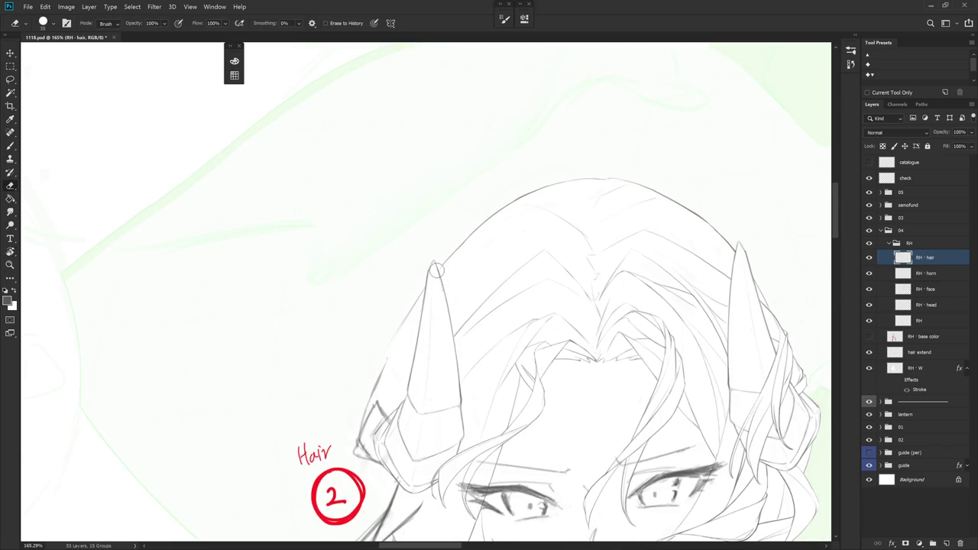
key("alt+bracketleft")
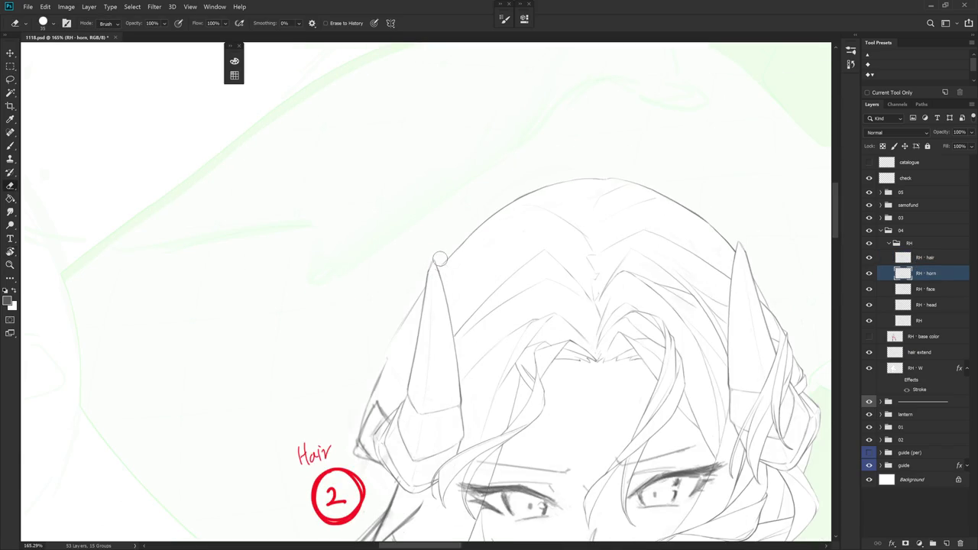
scroll(437, 273, "down", 5)
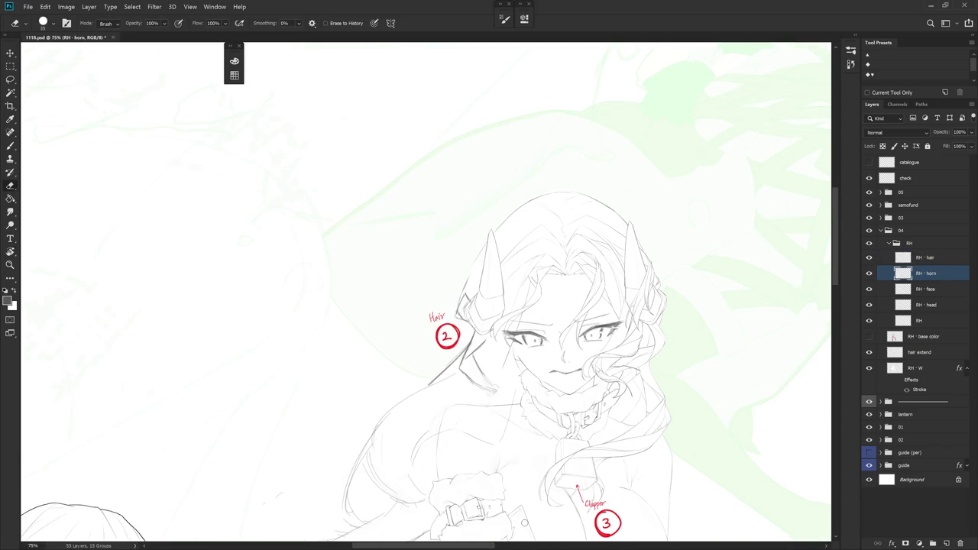
key("alt+bracketright")
scroll(471, 307, "up", 5)
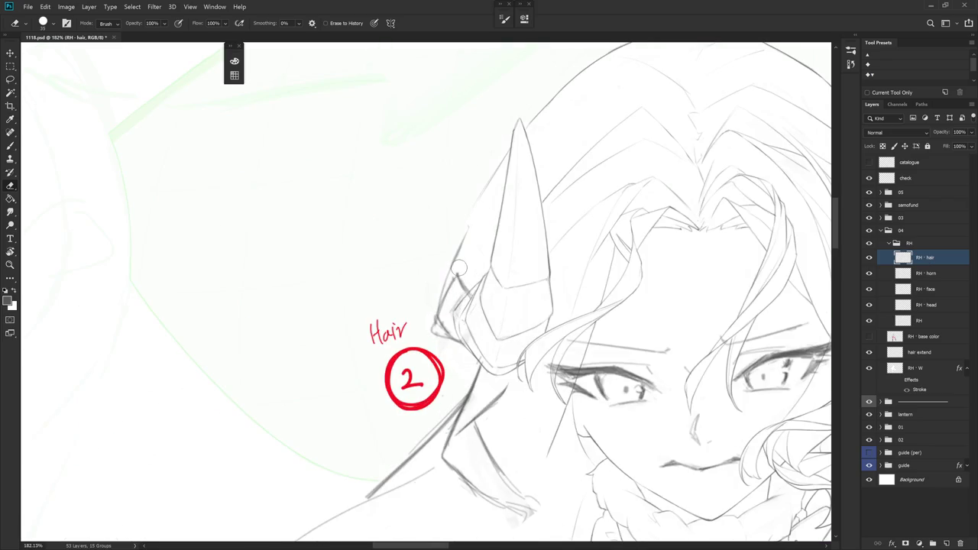
Toggle between Brush and Eraser, then zoom out and tilt the view around the left horn
key("b")
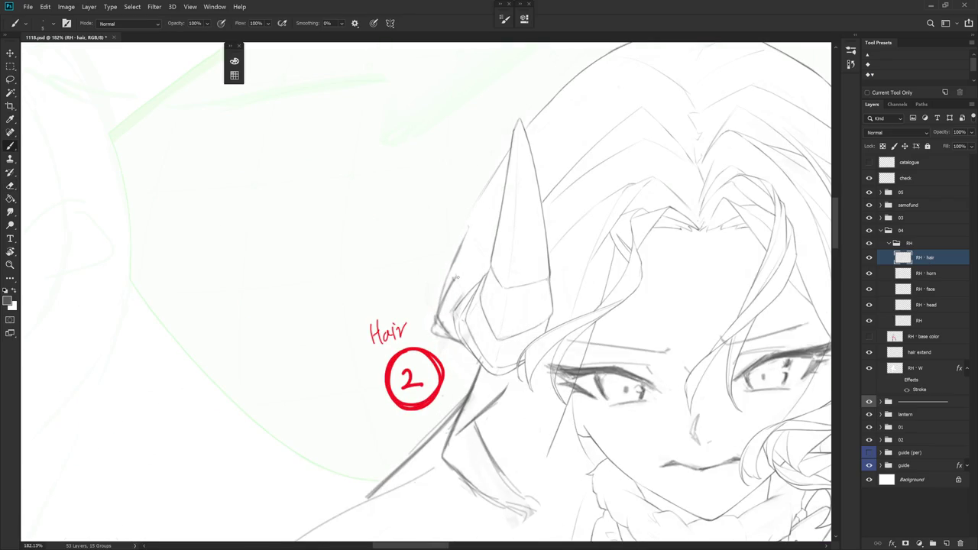
key("e")
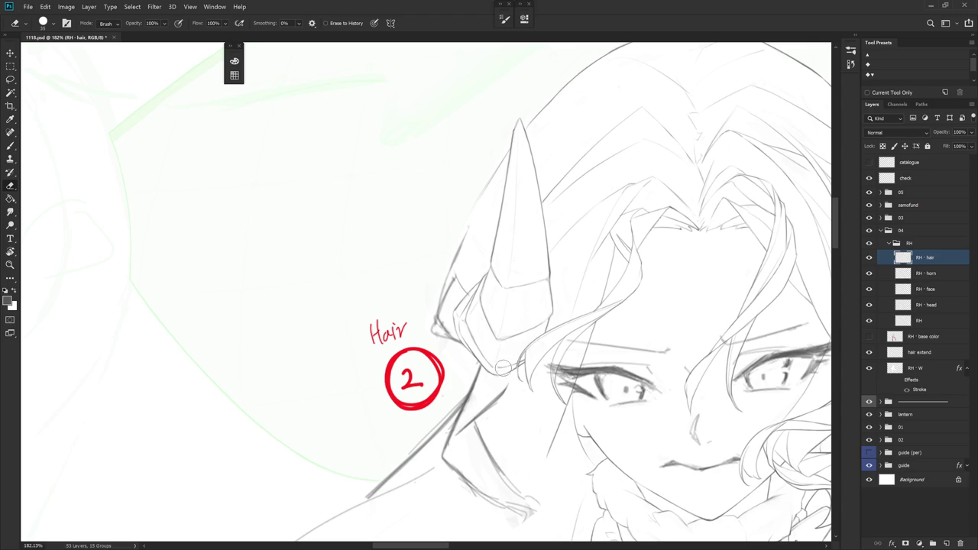
left_click_drag(581, 340, 505, 340)
left_click_drag(637, 437, 606, 360)
left_click_drag(490, 383, 505, 398)
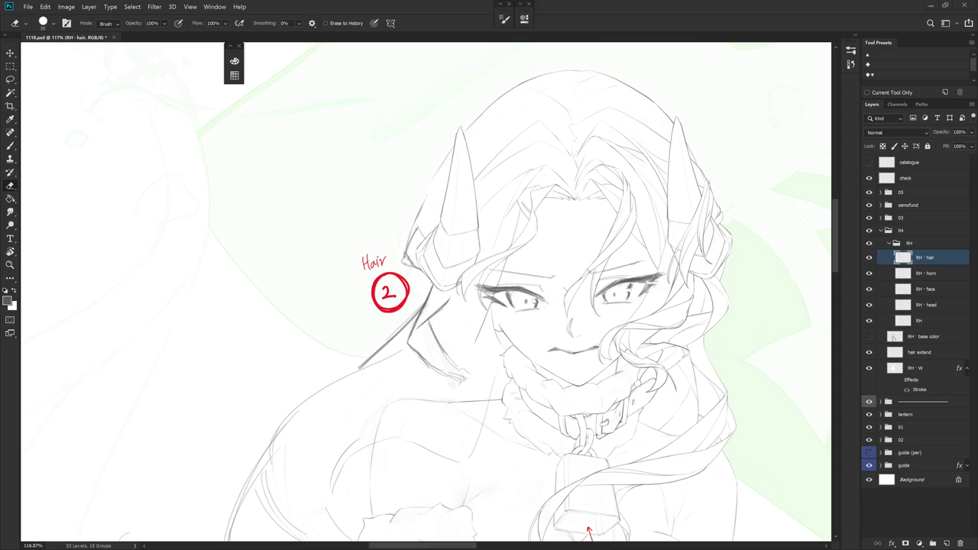
Outline and erase hair strands beside the Hair 2 note
left_click_drag(604, 441, 623, 403)
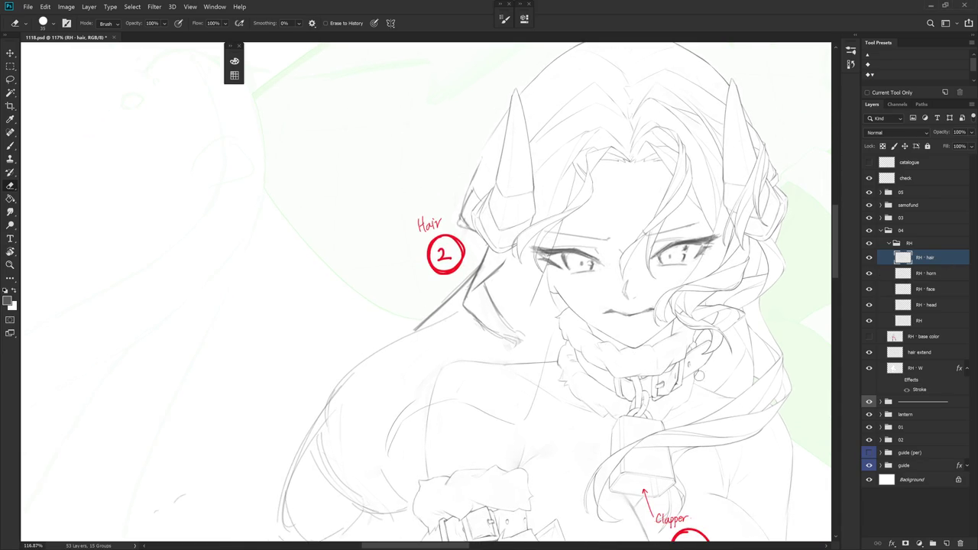
key("l")
left_click_drag(480, 275, 461, 250)
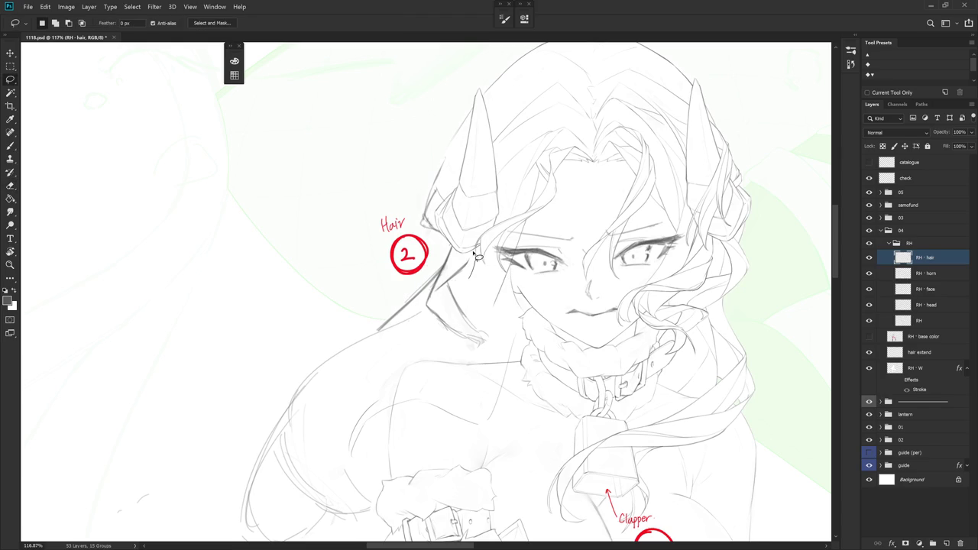
key("e")
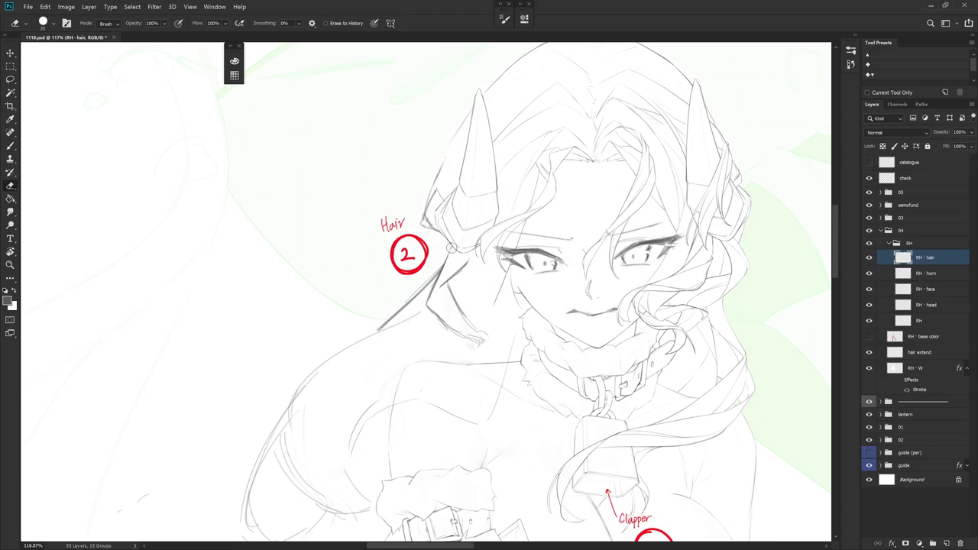
key("b")
Rotate the view about 40° counter-clockwise and draw a short strand below the jaw
key("r")
left_click_drag(493, 233, 428, 279)
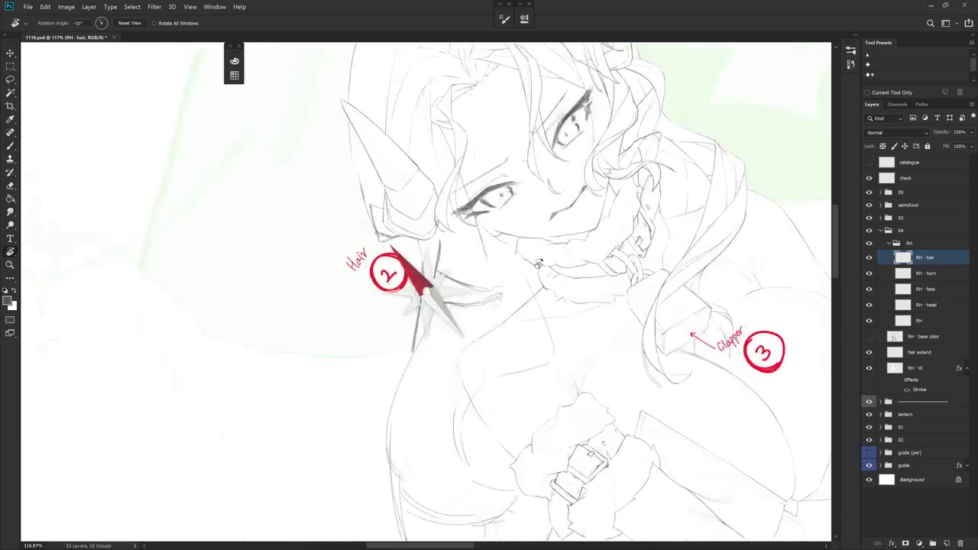
key("e")
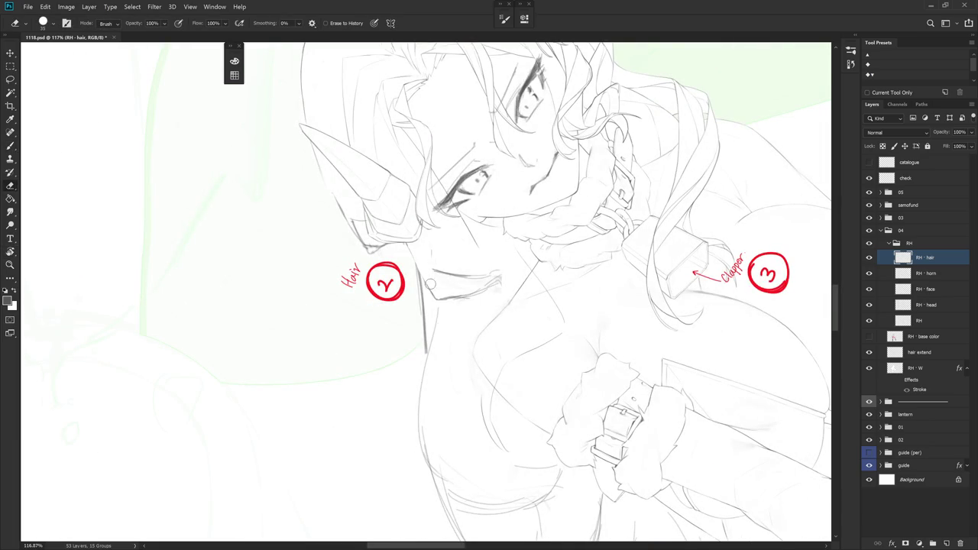
key("b")
key("e")
key("b")
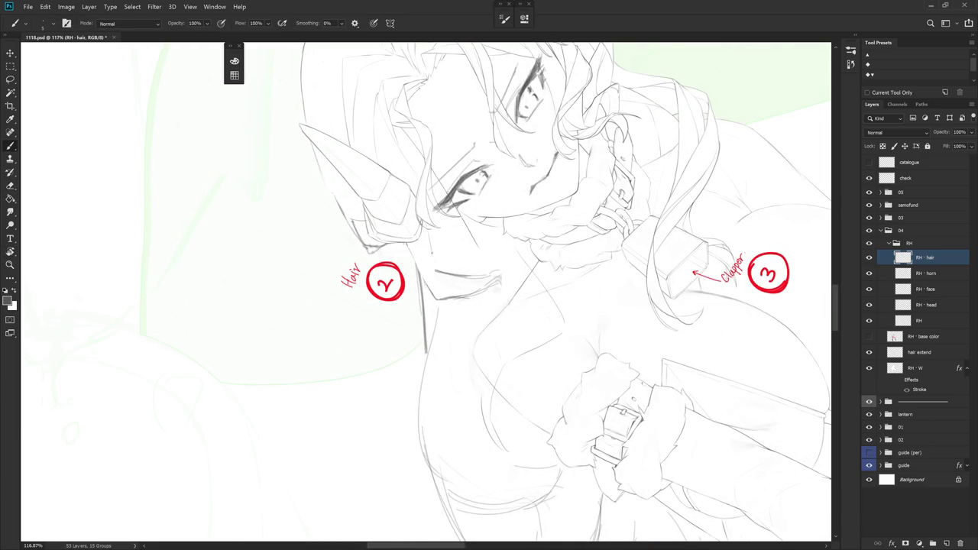
left_click_drag(435, 268, 437, 289)
Rotate the view about 25° clockwise and draw a curved hair strand beside the face
key("r")
key("Escape")
key("e")
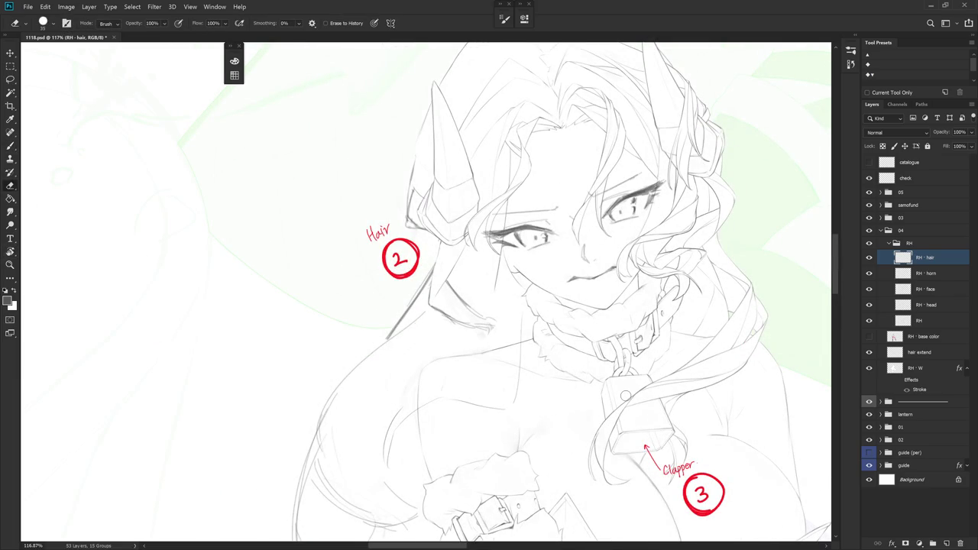
key("r")
key("Escape")
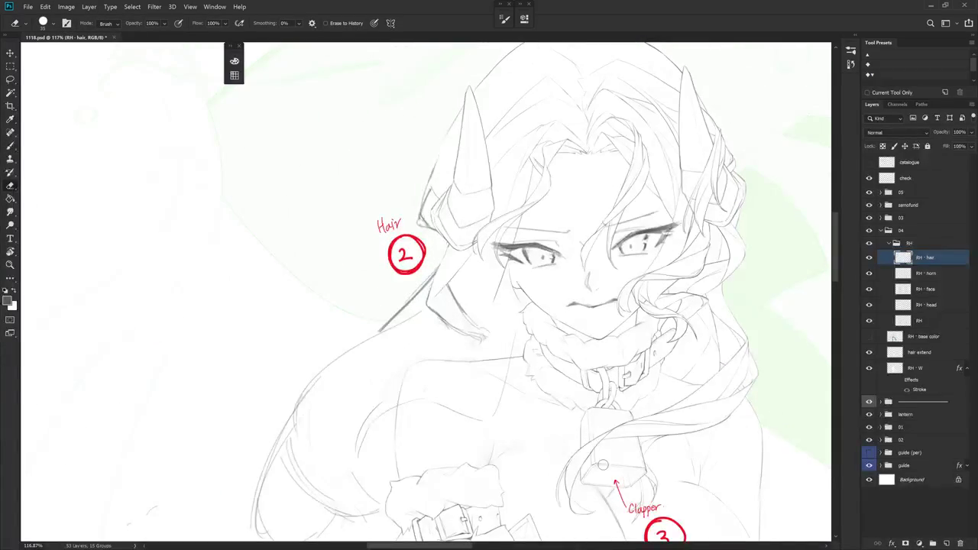
key("r")
left_click_drag(441, 325, 430, 329)
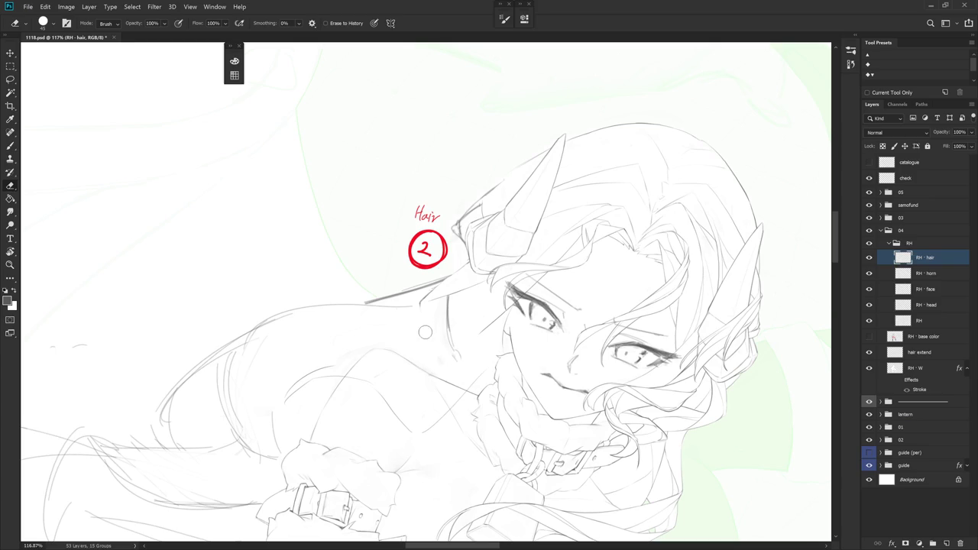
key("b")
mouse_move(419, 306)
left_mouse_down()
mouse_move(447, 356)
mouse_move(467, 330)
left_mouse_up()
key("r")
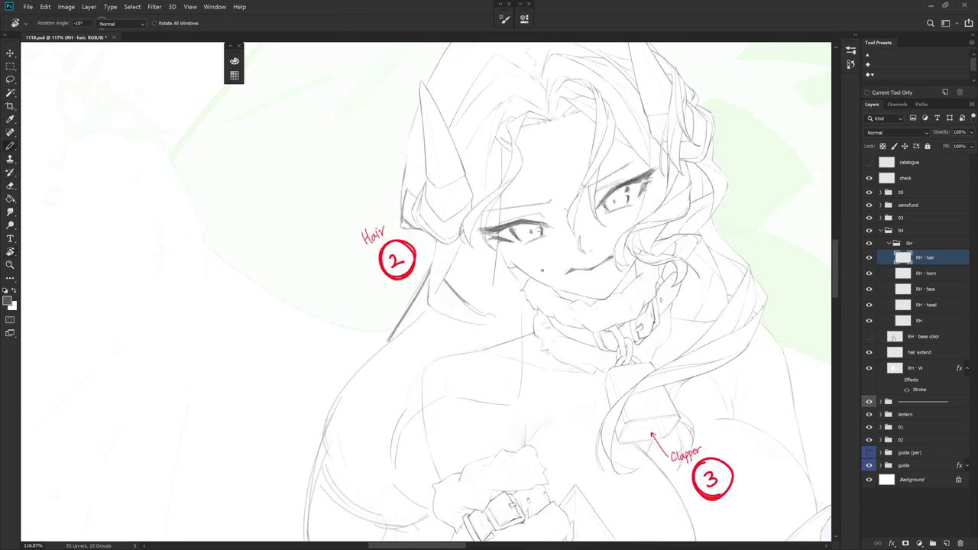
Draw a trial hair line beside the face, undo it, and turn the view upright
left_click_drag(456, 252, 456, 315)
key("ctrl+z")
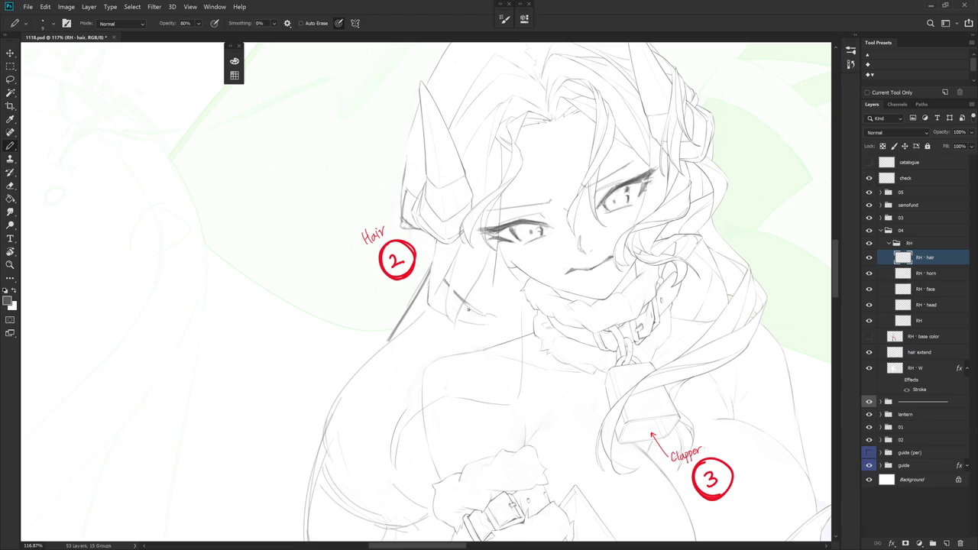
key("r")
left_click_drag(505, 328, 551, 352)
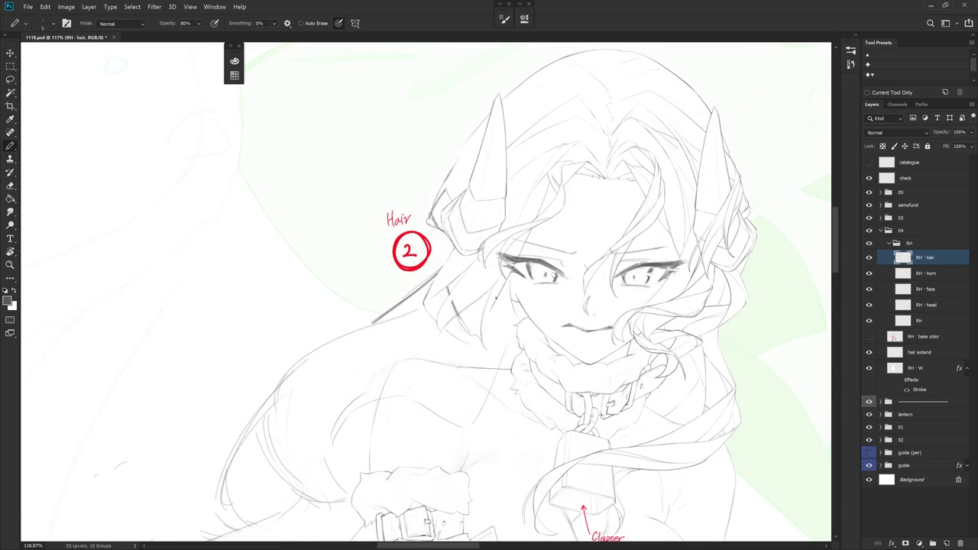
Draw a faint hair strand beside the neck and touch it up with the Eraser
left_click_drag(490, 330, 487, 354)
key("e")
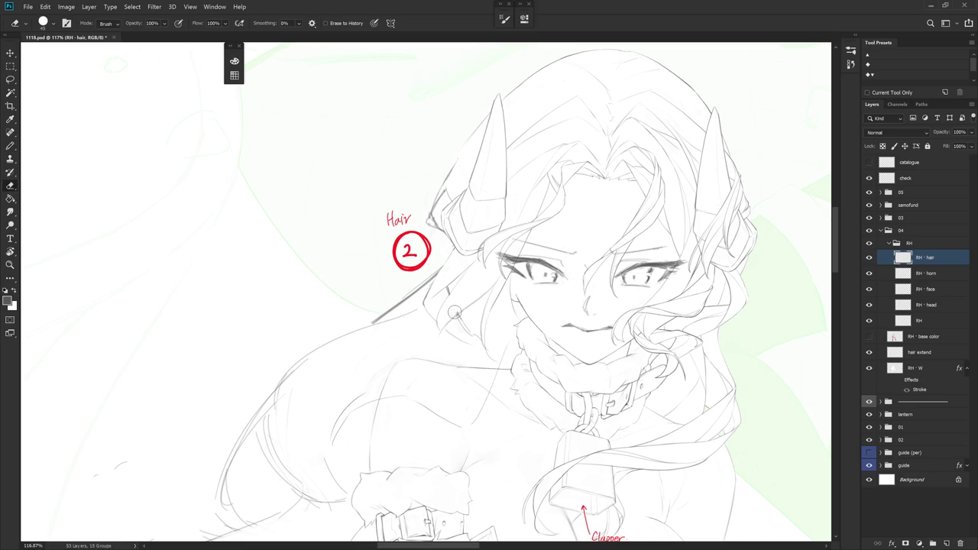
key("r")
left_click_drag(589, 380, 434, 242)
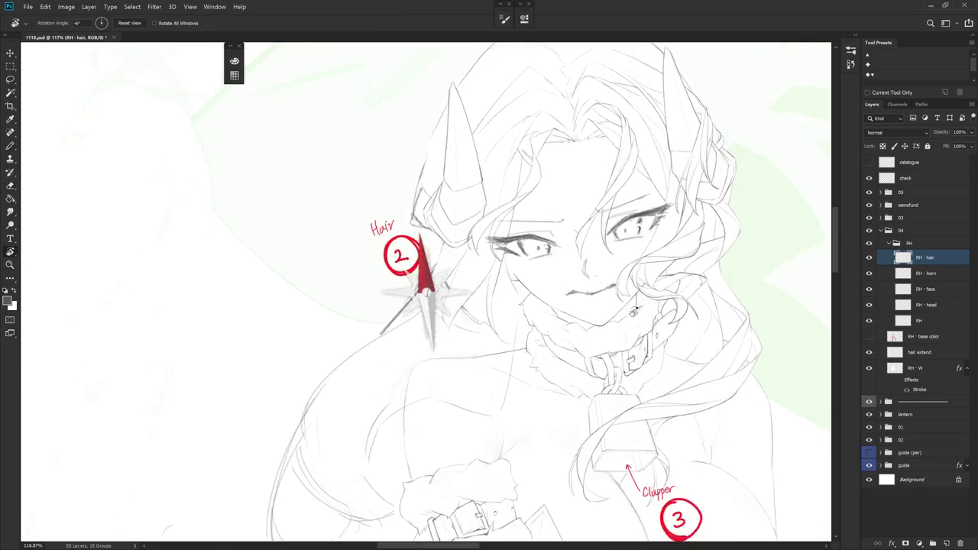
key("b")
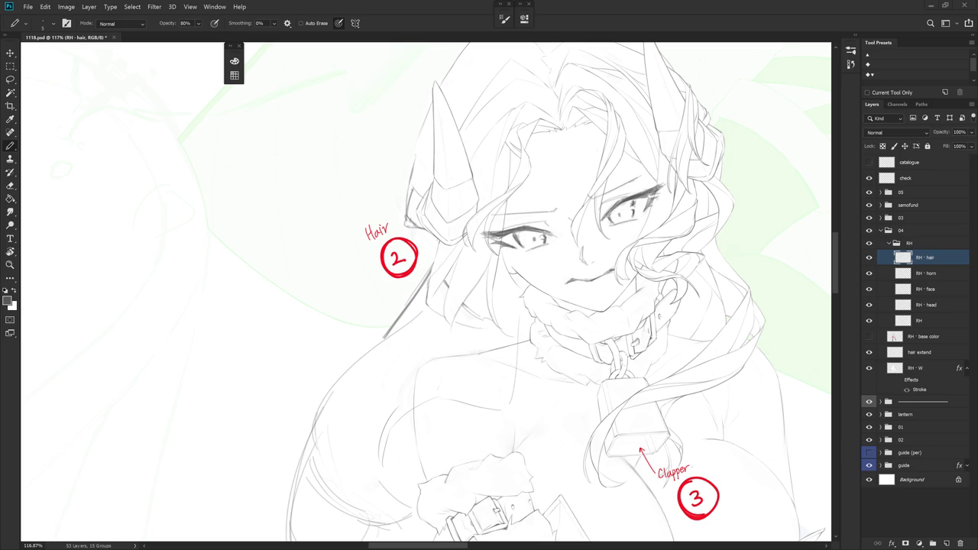
key("b")
scroll(428, 291, "up", 5)
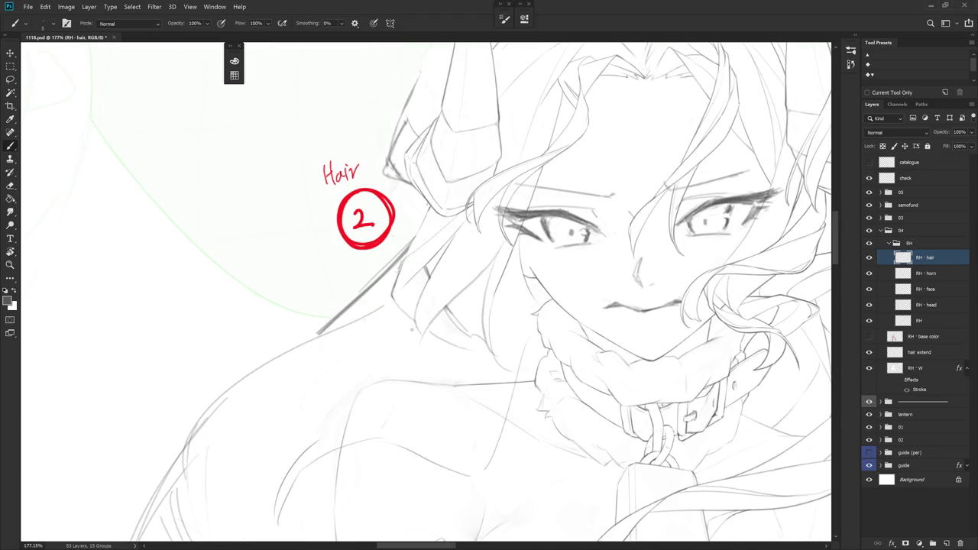
Add a short stroke along the hair line, rotating the canvas counter-clockwise and back upright
mouse_move(415, 310)
left_mouse_down()
mouse_move(422, 345)
mouse_move(410, 347)
mouse_move(561, 242)
mouse_move(430, 342)
left_mouse_up()
key("e")
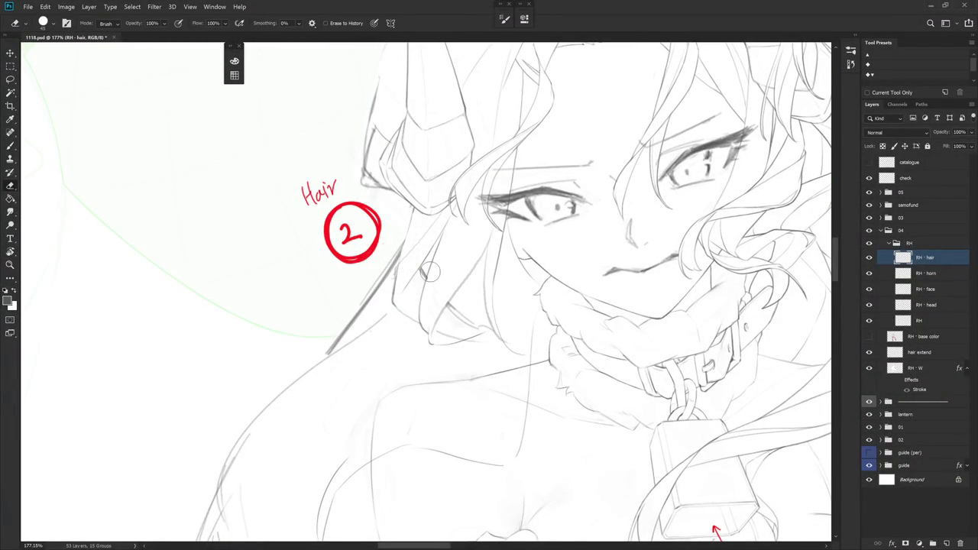
key("r")
left_click_drag(501, 306, 501, 275)
key("b")
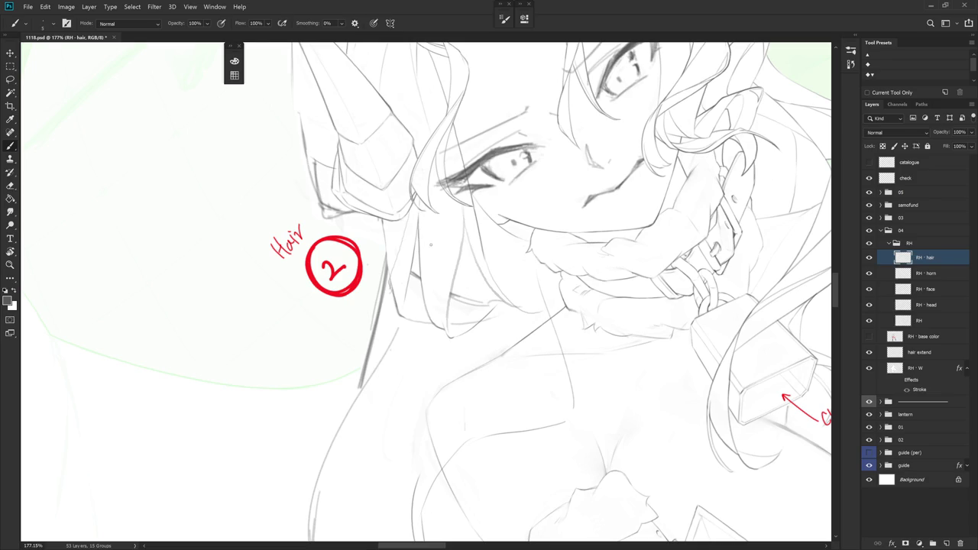
left_click_drag(426, 233, 399, 199)
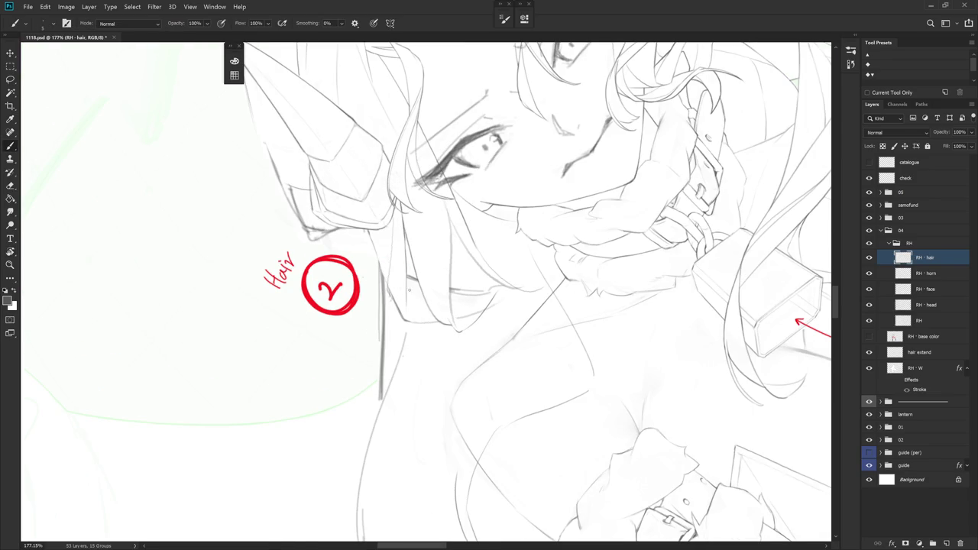
left_click_drag(409, 290, 444, 245)
Zoom in, shrink the eraser, and draw a short fine strand beside the eye
scroll(472, 201, "up", 5)
key("e")
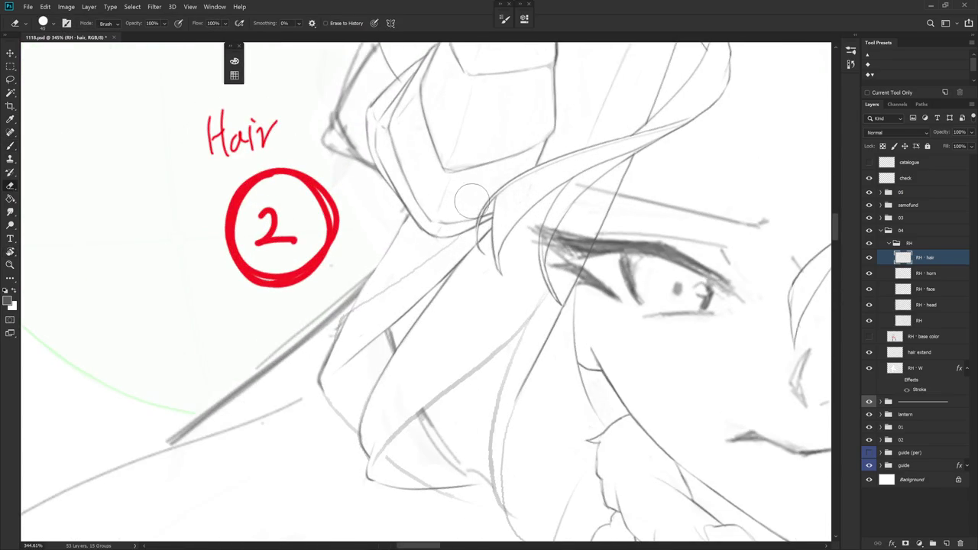
key("bracketleft")
key("bracketleft")
key("bracketleft")
key("b")
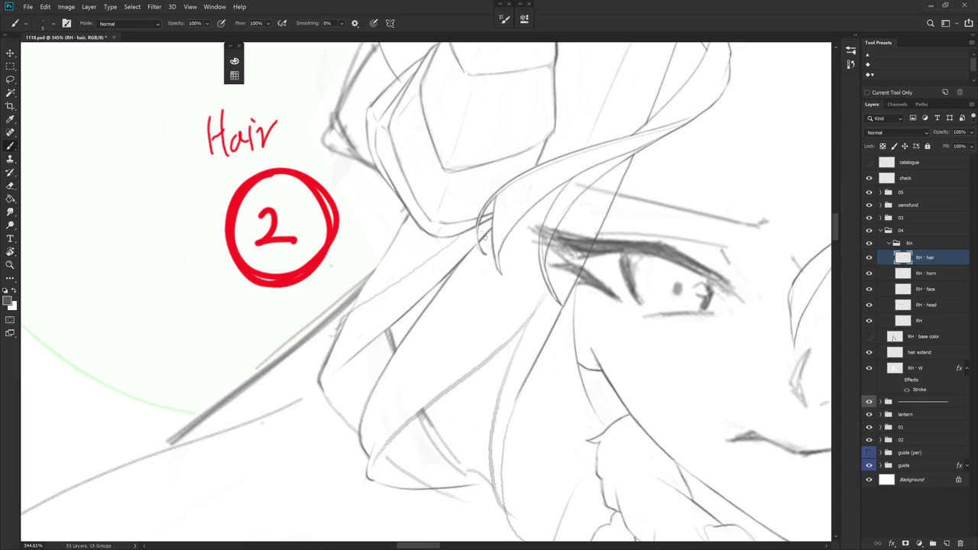
mouse_move(480, 235)
left_mouse_down()
mouse_move(485, 253)
mouse_move(475, 242)
left_mouse_up()
key("e")
scroll(511, 262, "down", 5)
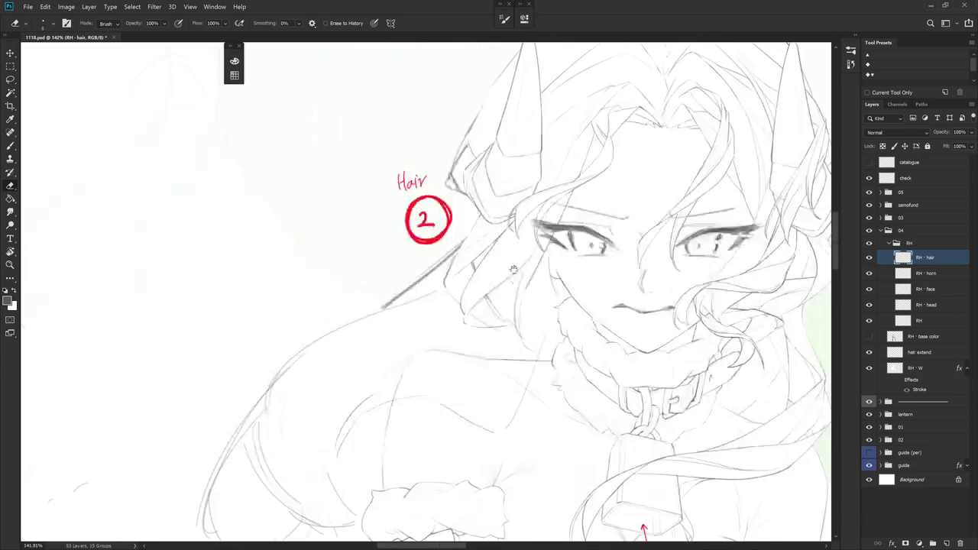
left_click_drag(512, 261, 463, 327)
key("b")
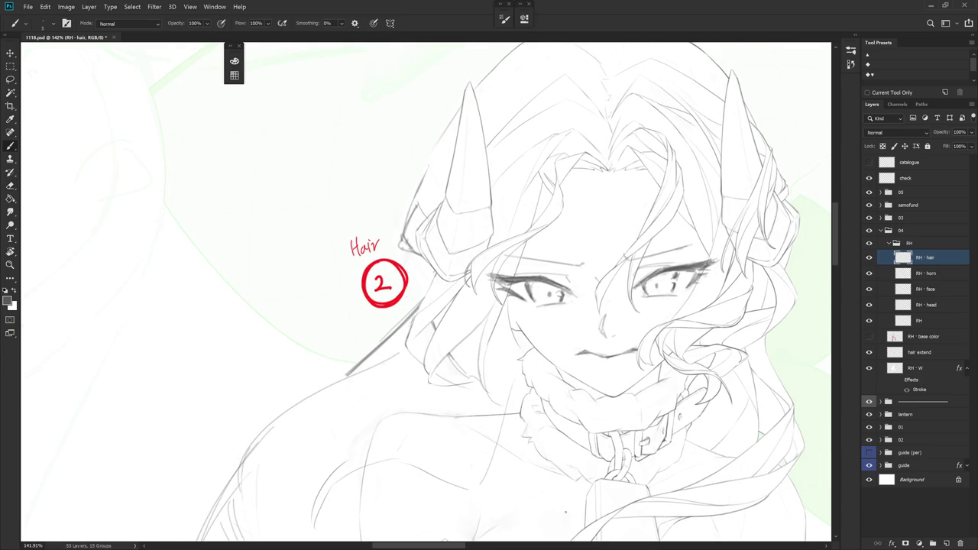
Draw thin strands by the horn, rotating about 10°, and undo the failed attempts
scroll(474, 262, "up", 4)
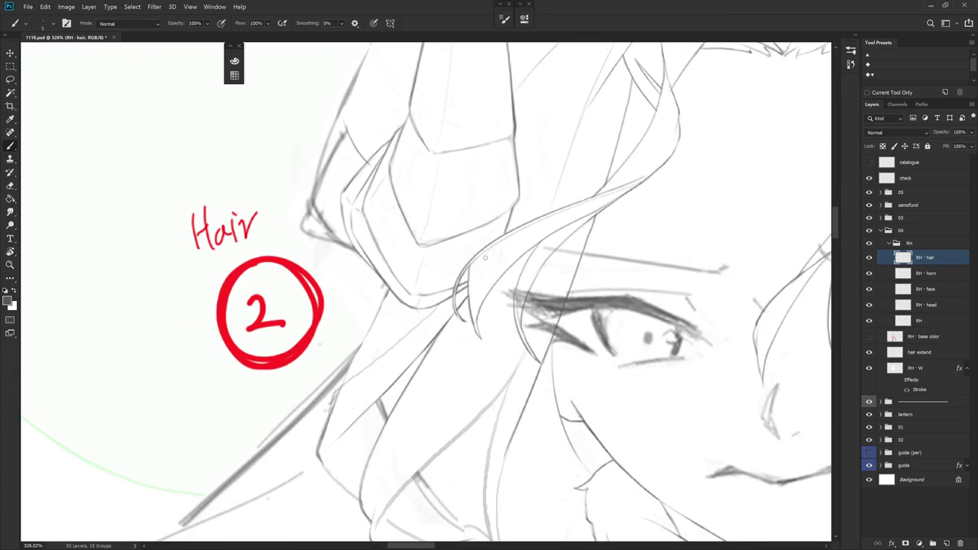
left_click_drag(475, 299, 479, 338)
key("r")
left_click_drag(552, 421, 573, 397)
left_click_drag(472, 279, 482, 313)
key("ctrl+z")
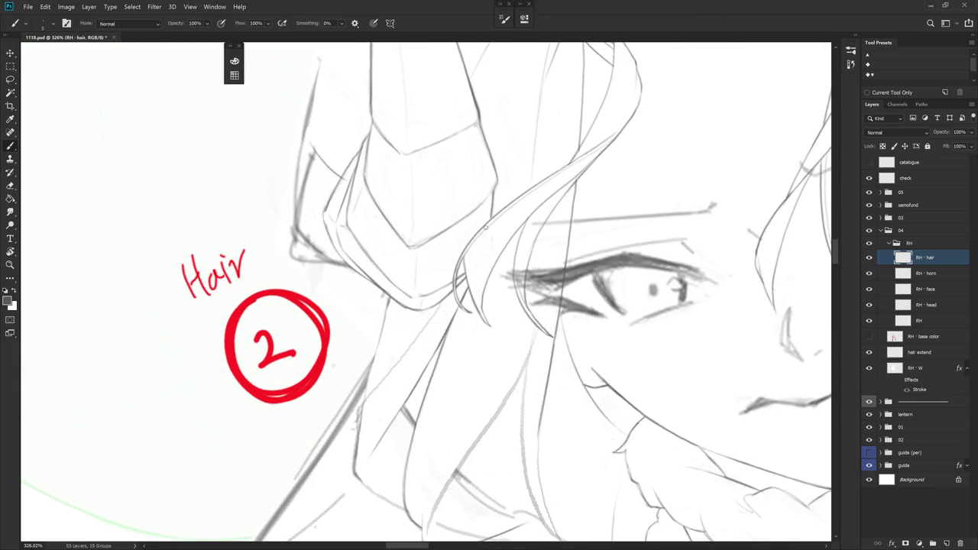
mouse_move(487, 227)
left_mouse_down()
mouse_move(475, 272)
mouse_move(483, 306)
left_mouse_up()
key("ctrl+z")
Lasso and erase overlapping lines on the RH · horn layer, then return to RH · hair
key("e")
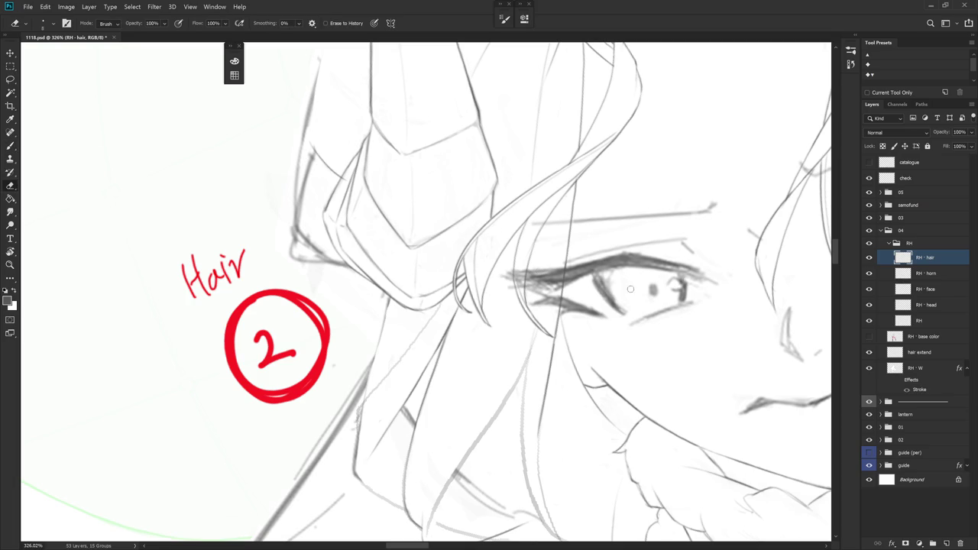
left_click(947, 276)
key("l")
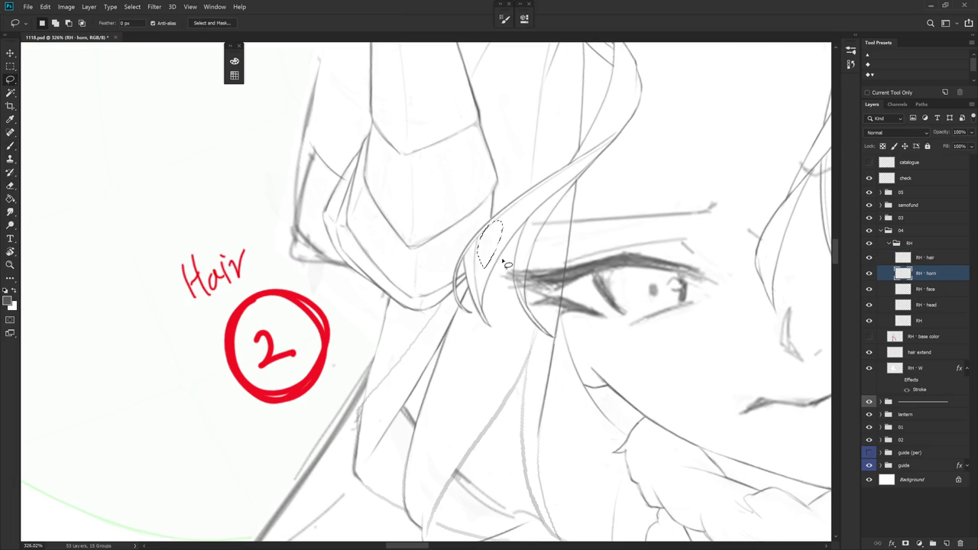
key("e")
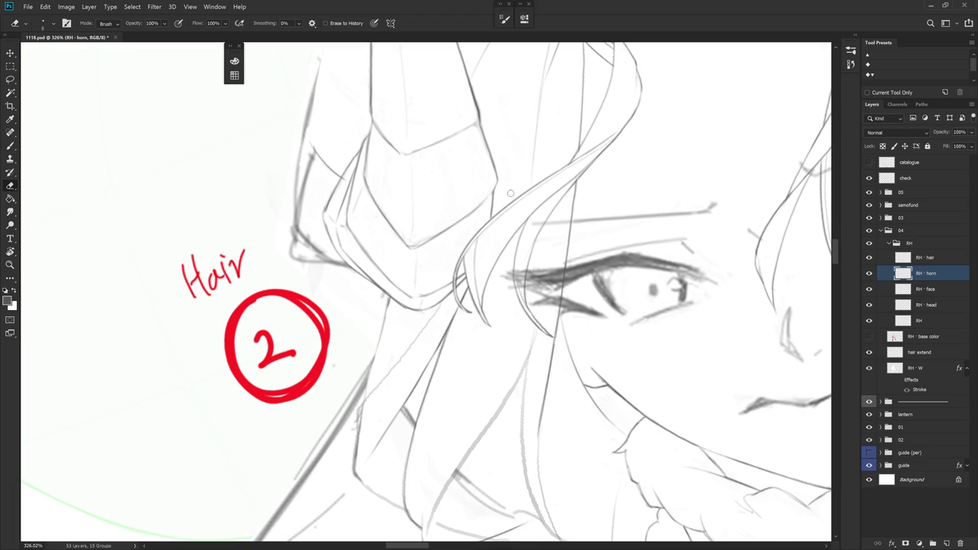
scroll(568, 308, "down", 4)
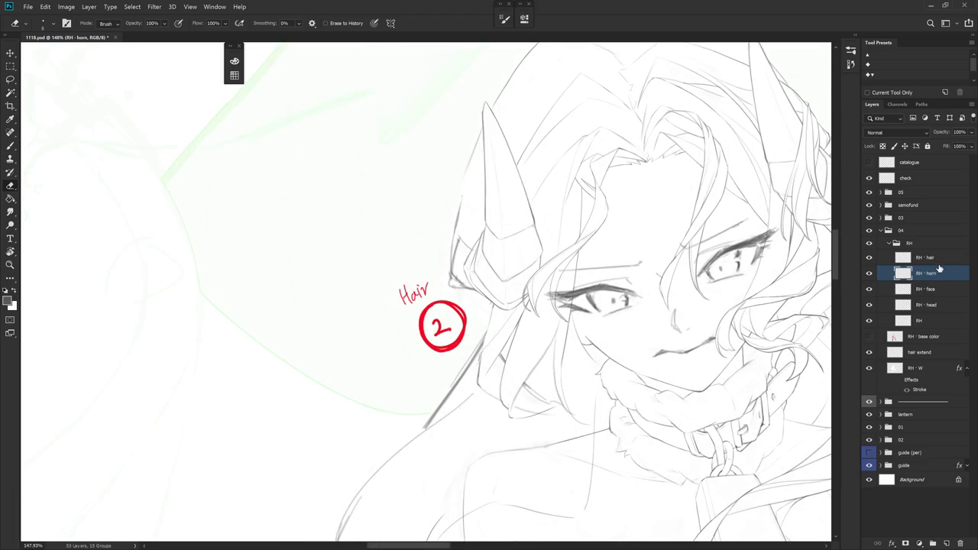
left_click(942, 262)
key("b")
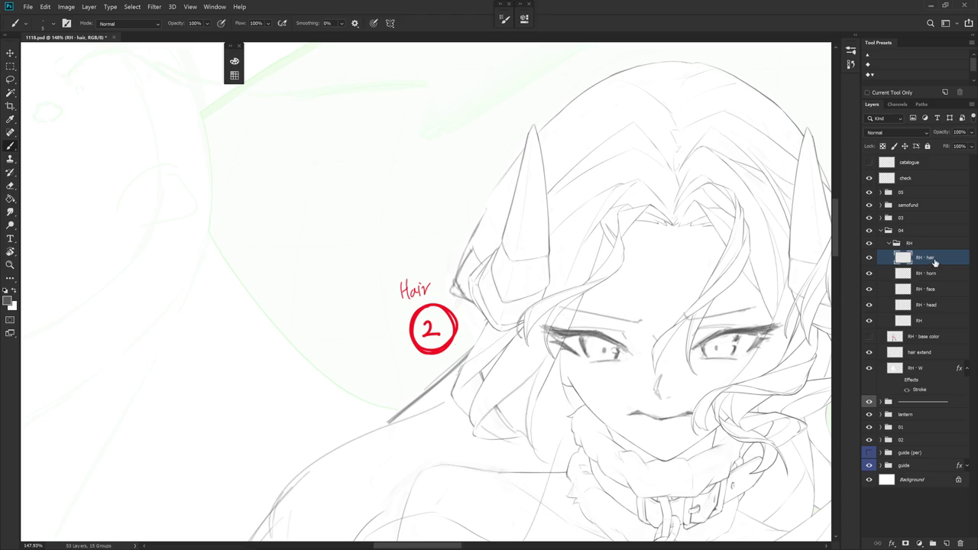
scroll(604, 230, "down", 5)
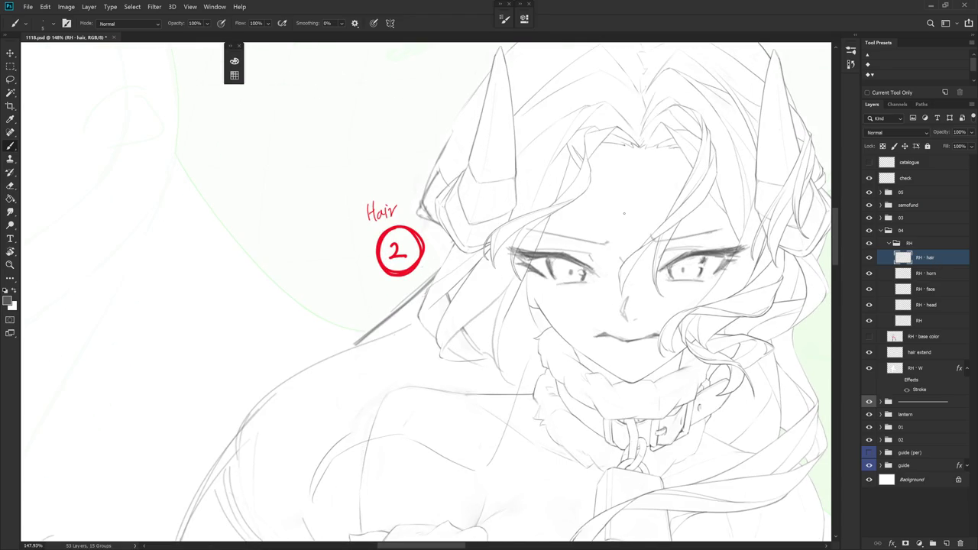
scroll(623, 214, "down", 2)
left_click_drag(624, 229, 581, 283)
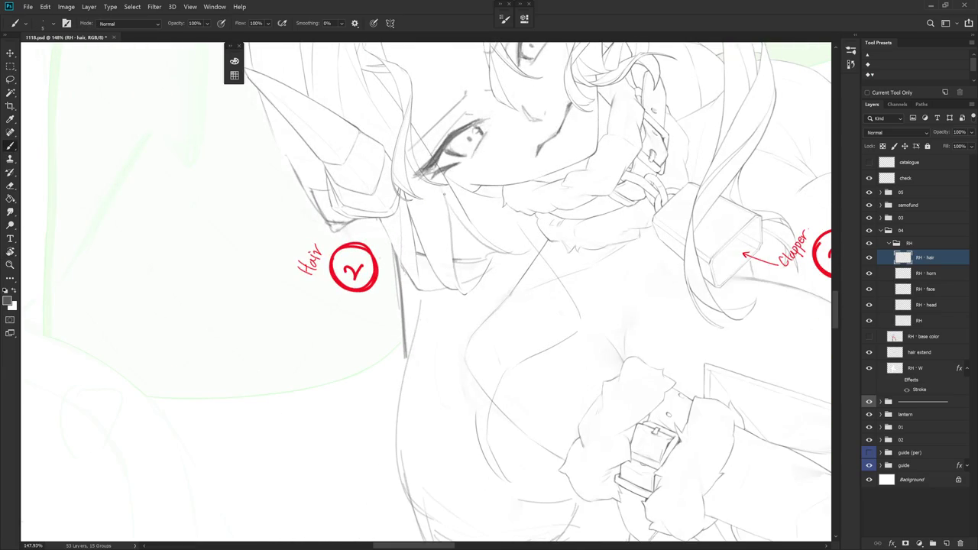
left_click_drag(452, 229, 455, 252)
key("ctrl+z")
left_click_drag(448, 200, 454, 263)
key("e")
left_click_drag(446, 200, 466, 301)
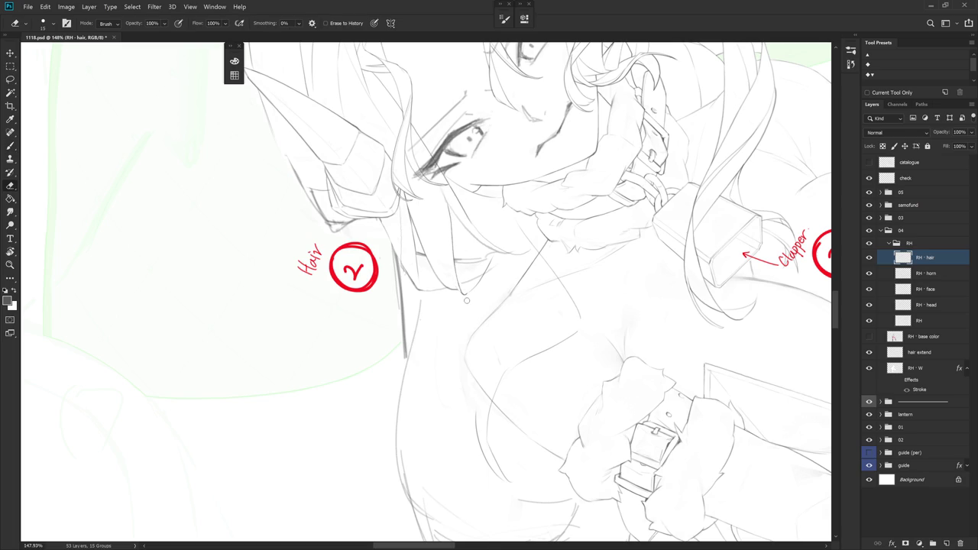
key("r")
left_click_drag(596, 302, 428, 328)
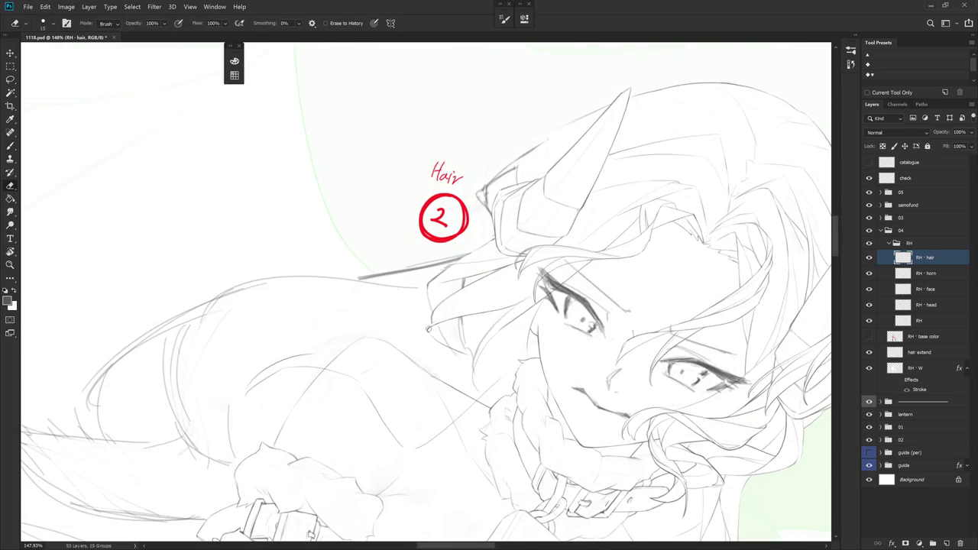
key("r")
left_click_drag(496, 323, 437, 290)
key("b")
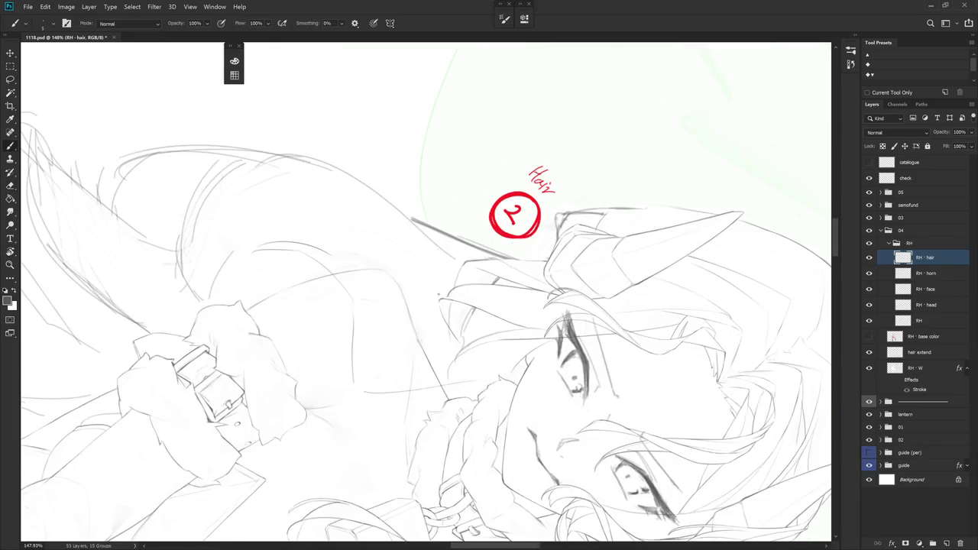
key("e")
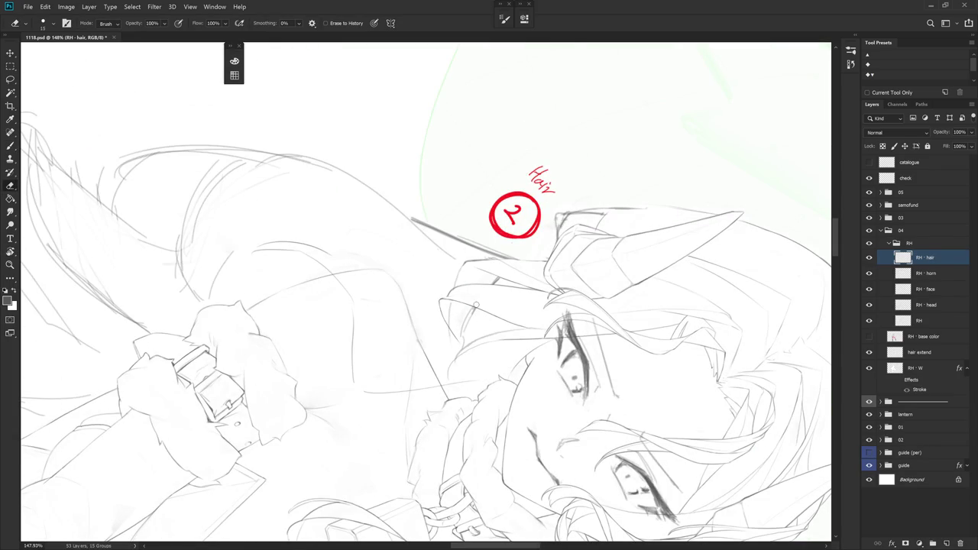
key("r")
left_click_drag(473, 283, 441, 250)
key("b")
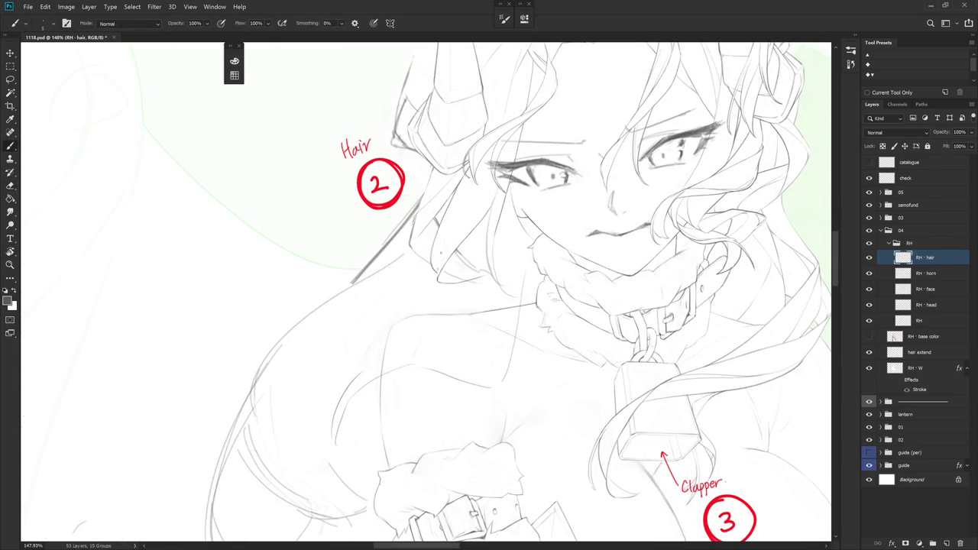
key("r")
mouse_move(451, 227)
left_mouse_down()
mouse_move(415, 260)
mouse_move(520, 280)
left_mouse_up()
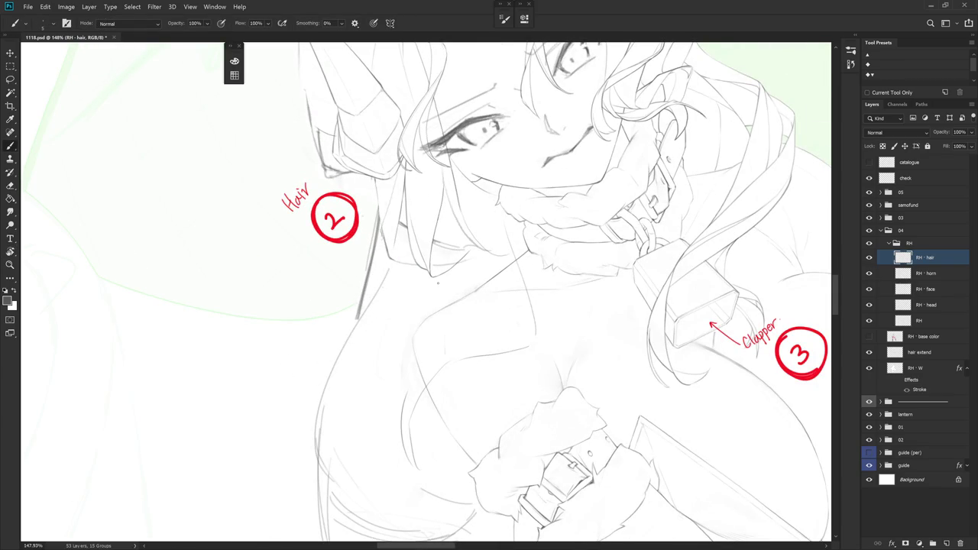
scroll(447, 165, "up", 2)
key("e")
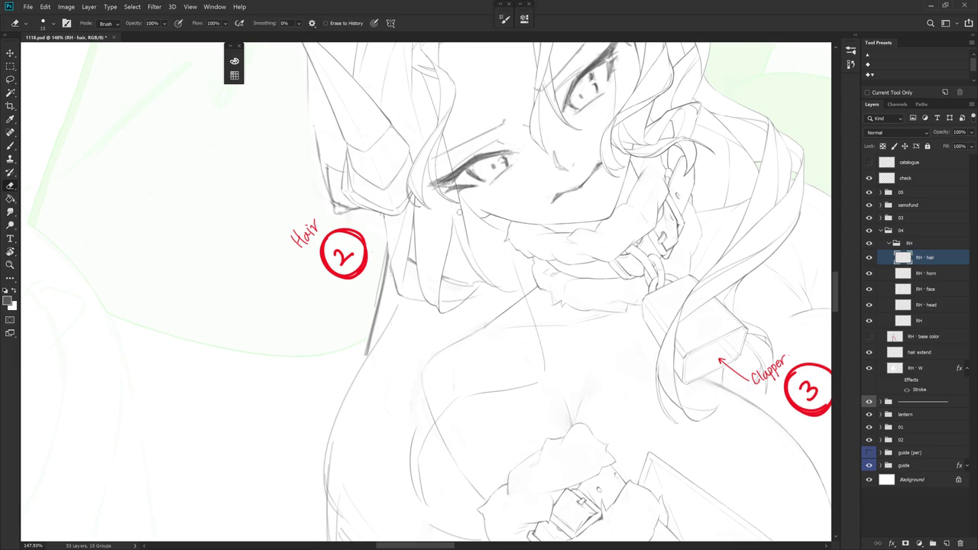
key("r")
left_click_drag(458, 228, 478, 243)
key("b")
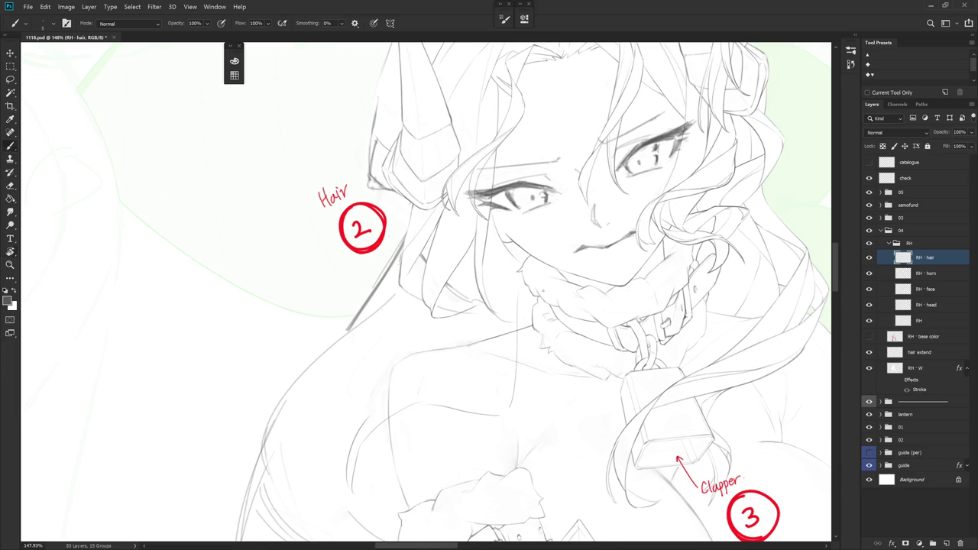
key("e")
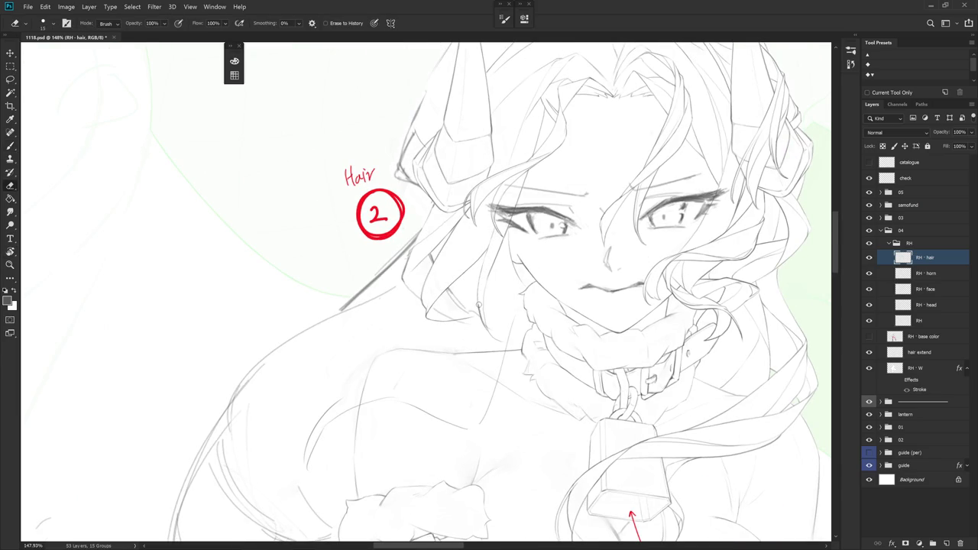
key("ctrl+alt+Right")
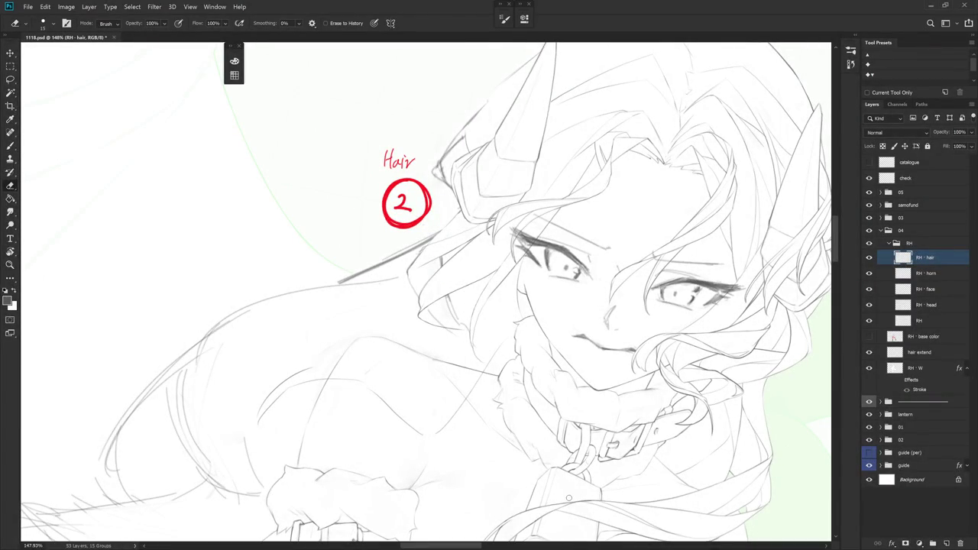
scroll(466, 176, "up", 5)
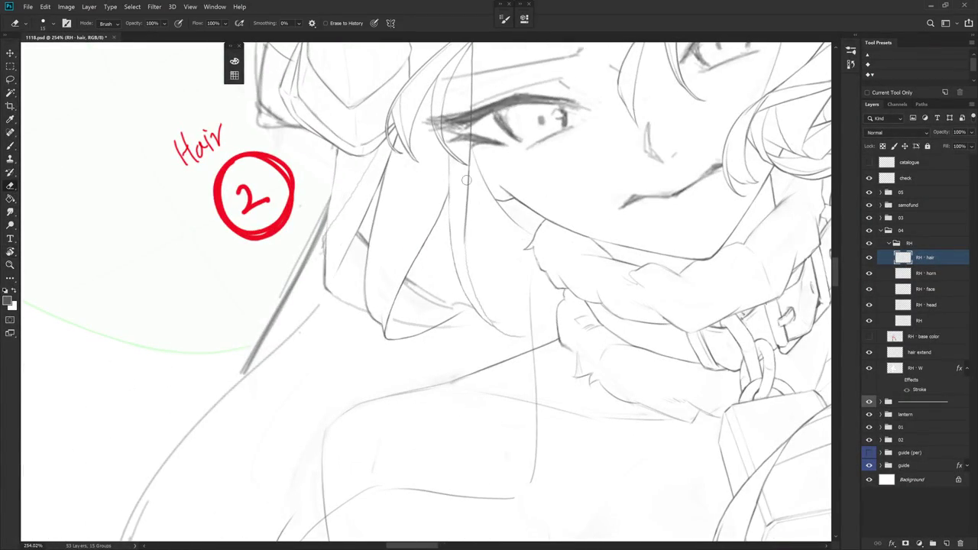
Draw a hair strand down beside the face toward the collar on RH - hair
key("b")
mouse_move(469, 175)
left_mouse_down()
mouse_move(474, 297)
mouse_move(499, 328)
left_mouse_up()
scroll(541, 294, "down", 2)
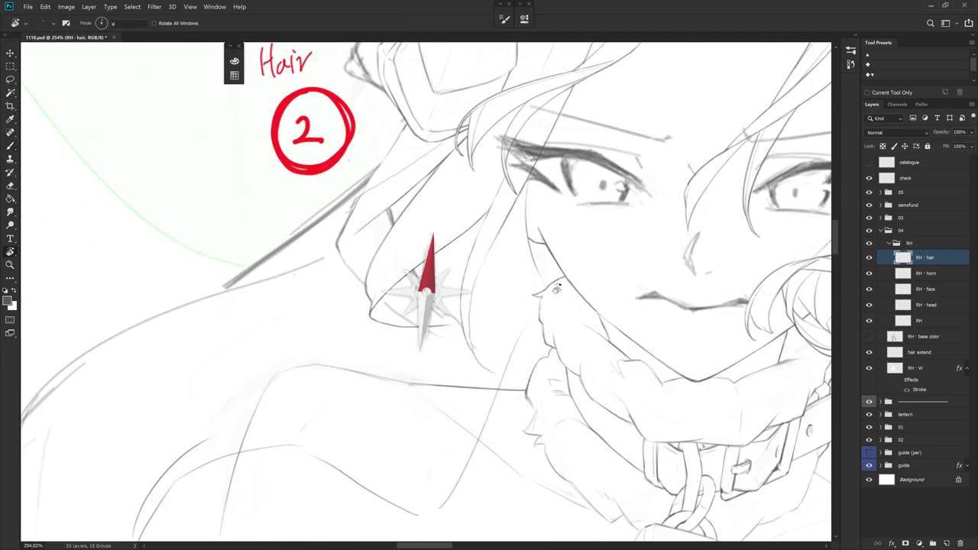
scroll(541, 294, "up", 2)
mouse_move(472, 206)
left_mouse_down()
mouse_move(468, 273)
mouse_move(479, 307)
mouse_move(505, 340)
mouse_move(525, 339)
mouse_move(467, 333)
left_mouse_up()
Rotate the canvas to a new angle and zoom back out
key("r")
key("e")
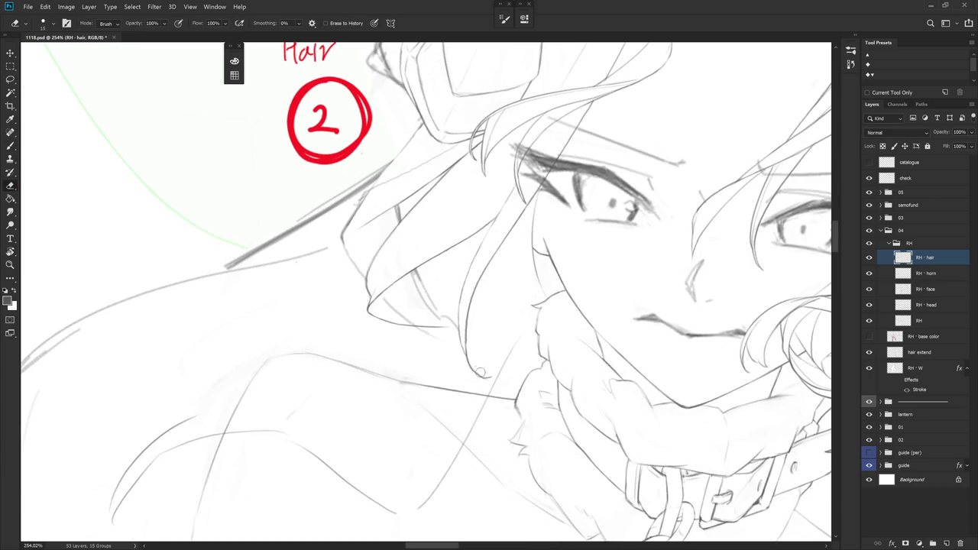
key("b")
key("e")
key("r")
mouse_move(466, 353)
left_mouse_down()
mouse_move(492, 264)
mouse_move(468, 303)
mouse_move(470, 325)
mouse_move(491, 334)
mouse_move(607, 270)
left_mouse_up()
key("b")
key("r")
scroll(607, 270, "down", 5)
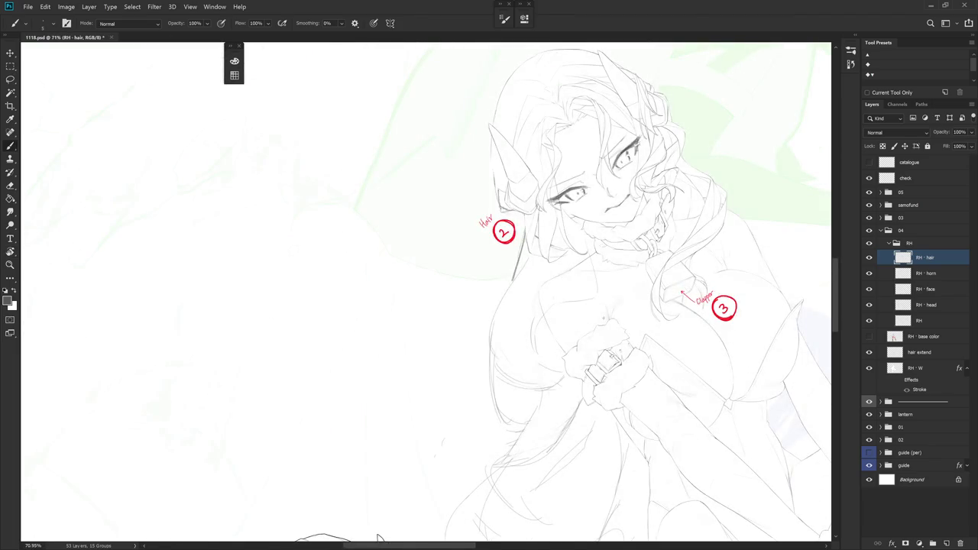
left_click_drag(378, 538, 260, 481)
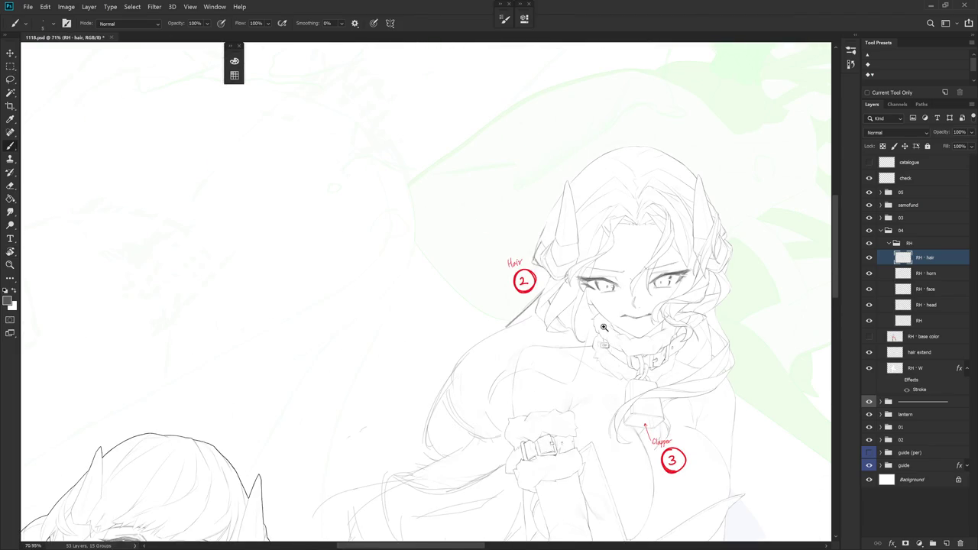
scroll(608, 336, "up", 5)
key("r")
left_click_drag(608, 336, 511, 332)
key("e")
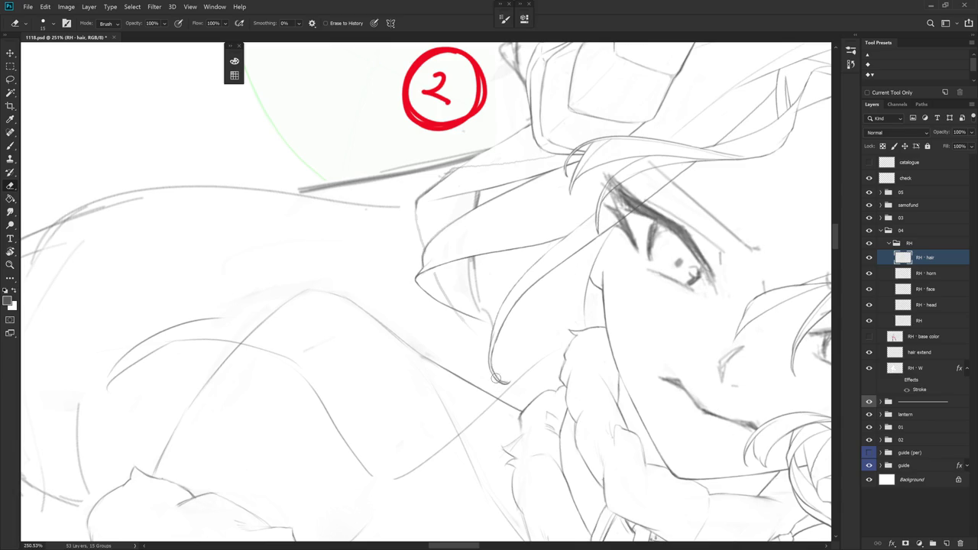
key("r")
mouse_move(504, 382)
left_mouse_down()
mouse_move(525, 368)
mouse_move(471, 355)
left_mouse_up()
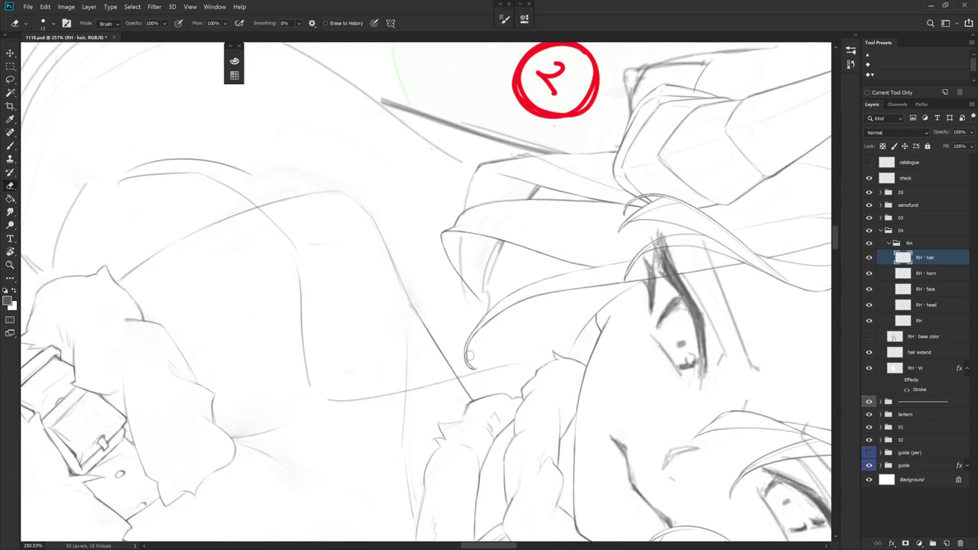
key("b")
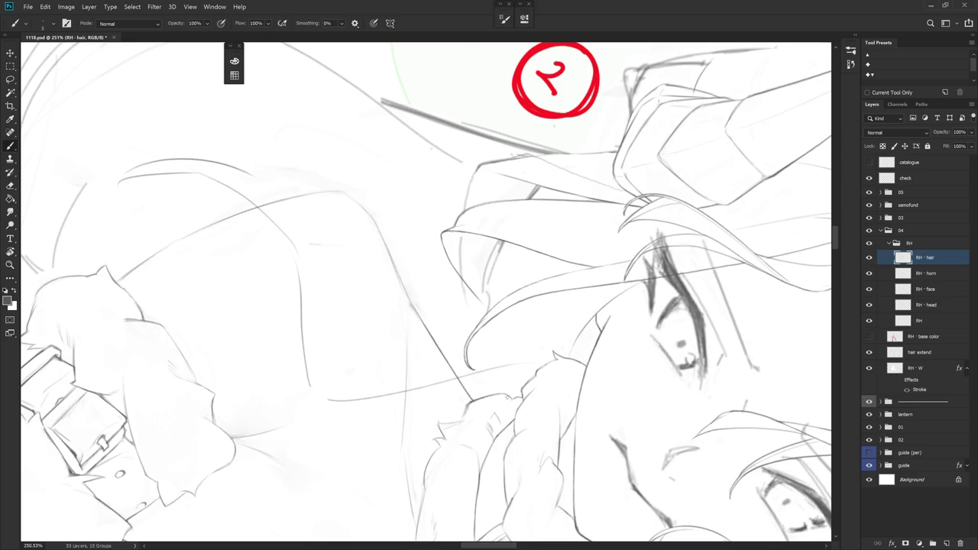
left_click_drag(495, 386, 621, 484)
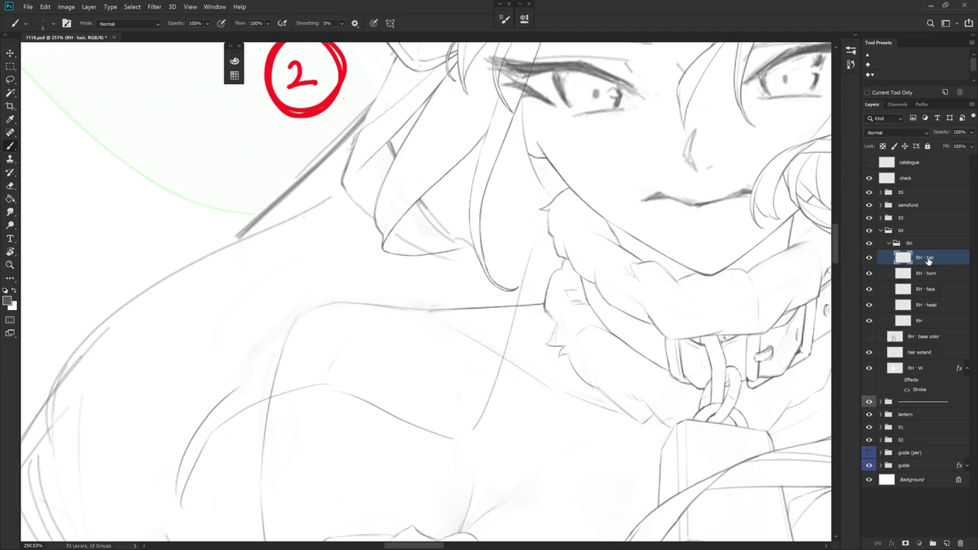
left_click_drag(657, 283, 589, 381)
scroll(590, 380, "down", 5)
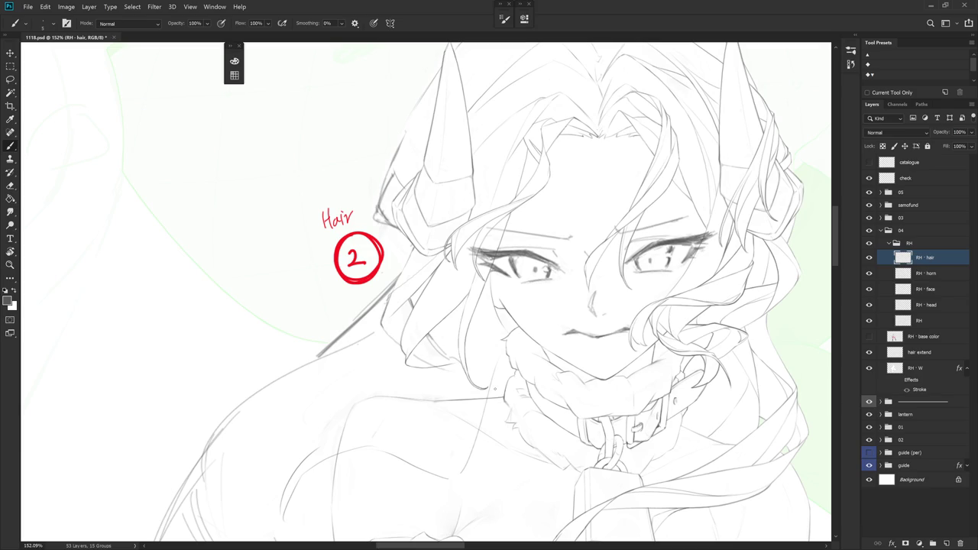
Rotate the canvas upright and draw a stroke along the left hair contour
scroll(494, 389, "down", 1)
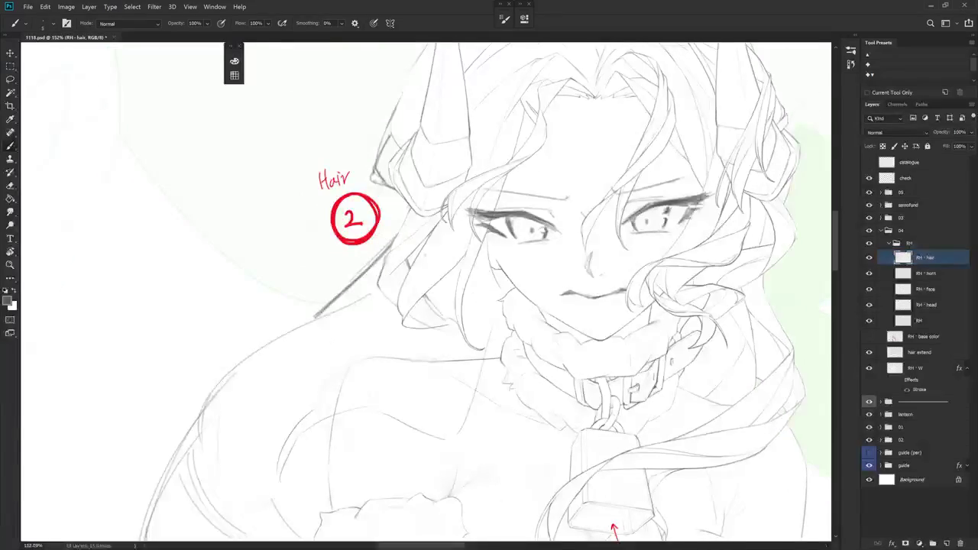
key("e")
mouse_move(497, 382)
left_mouse_down()
mouse_move(391, 288)
mouse_move(480, 439)
left_mouse_up()
key("b")
left_click_drag(428, 344, 383, 265)
key("e")
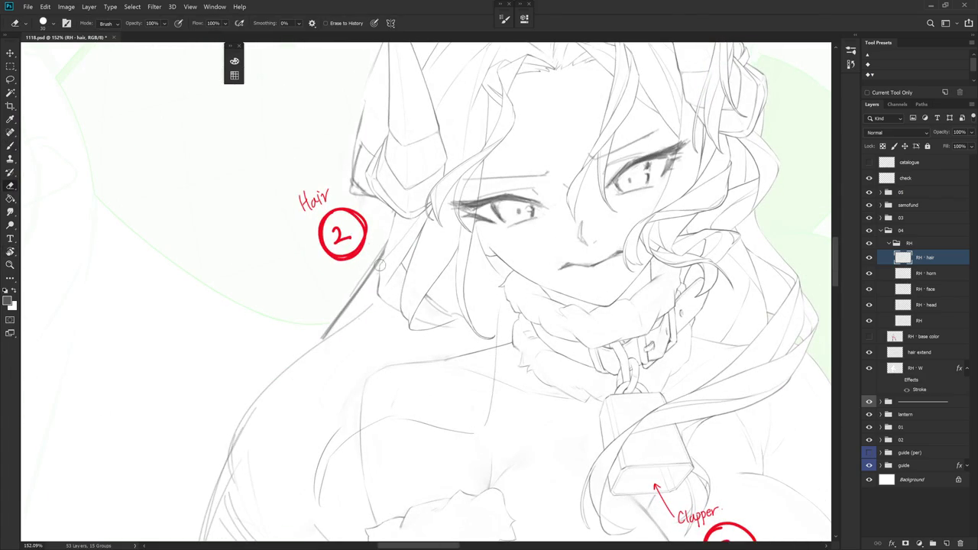
key("b")
left_click_drag(383, 263, 416, 221)
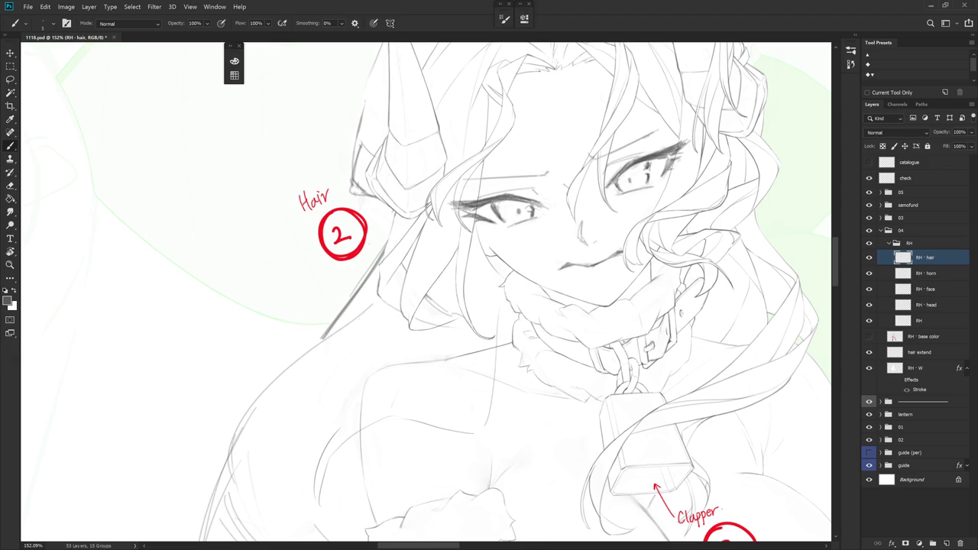
Rotate the view about 45° to add a short stroke down the hair line
left_click_drag(581, 397, 627, 230)
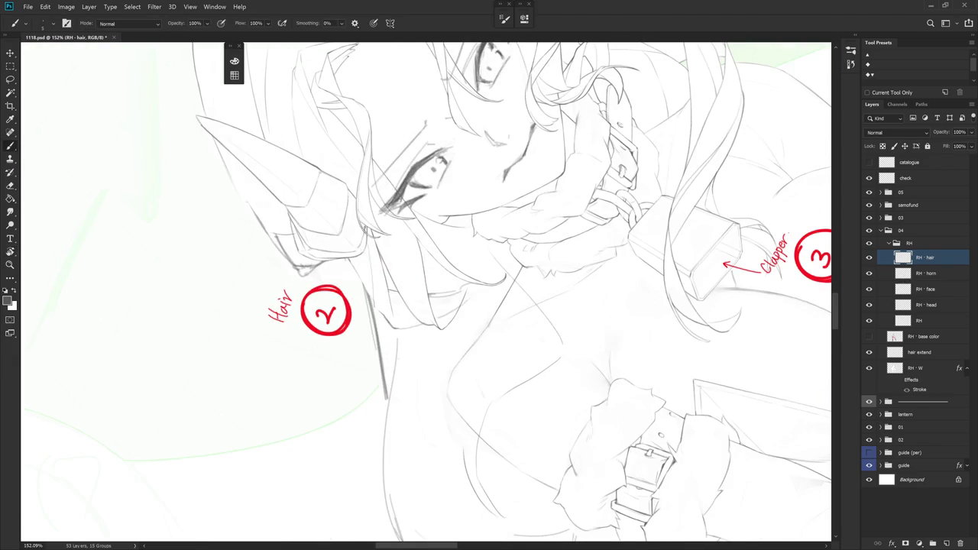
left_click_drag(368, 242, 374, 300)
left_click_drag(627, 229, 581, 398)
key("e")
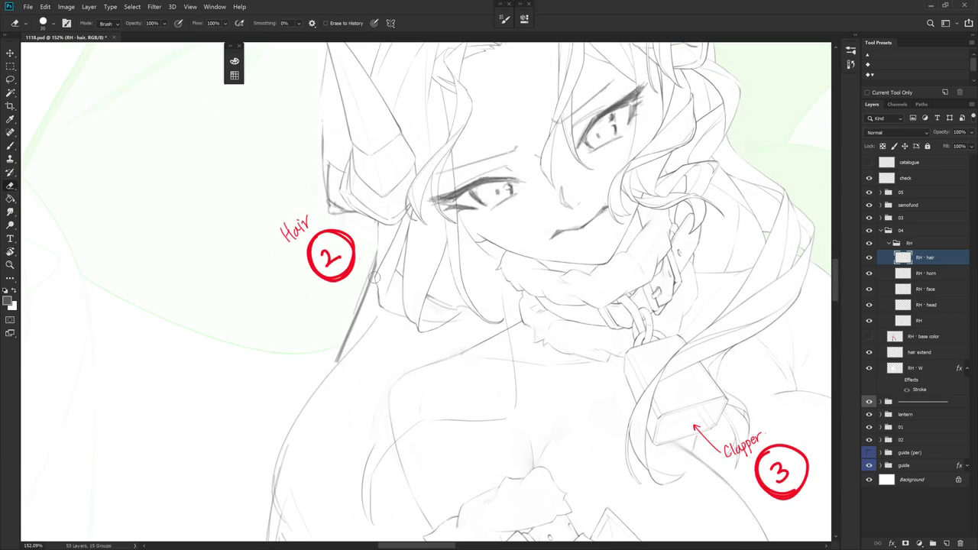
key("b")
left_click_drag(392, 367, 535, 413)
key("e")
key("b")
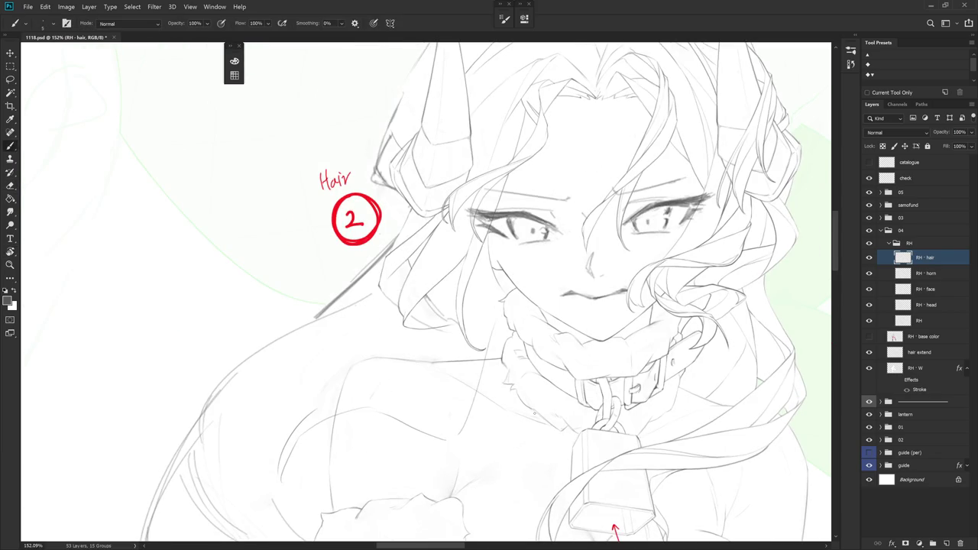
Reposition and rotate the canvas, then add a short stroke along the hair outline
left_click_drag(539, 309, 572, 301)
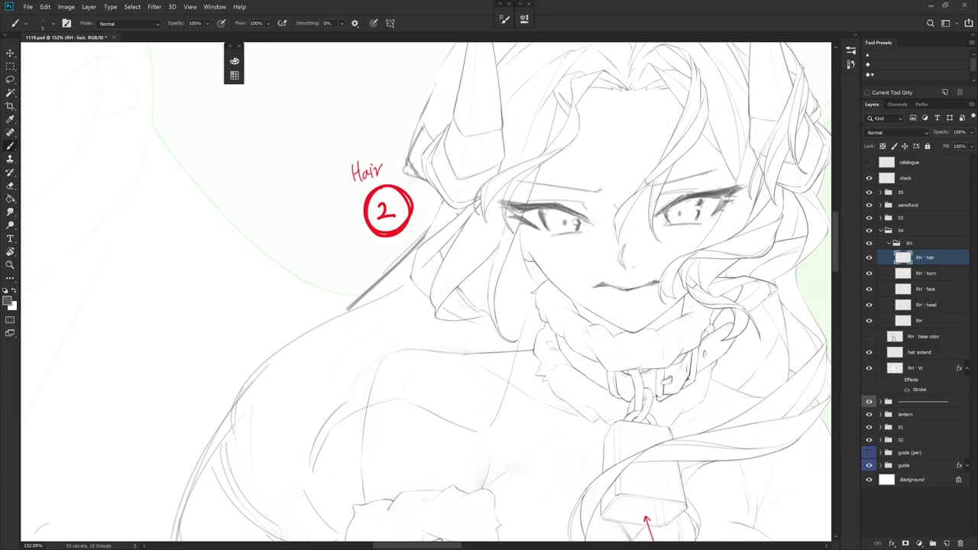
left_click_drag(539, 382, 558, 349)
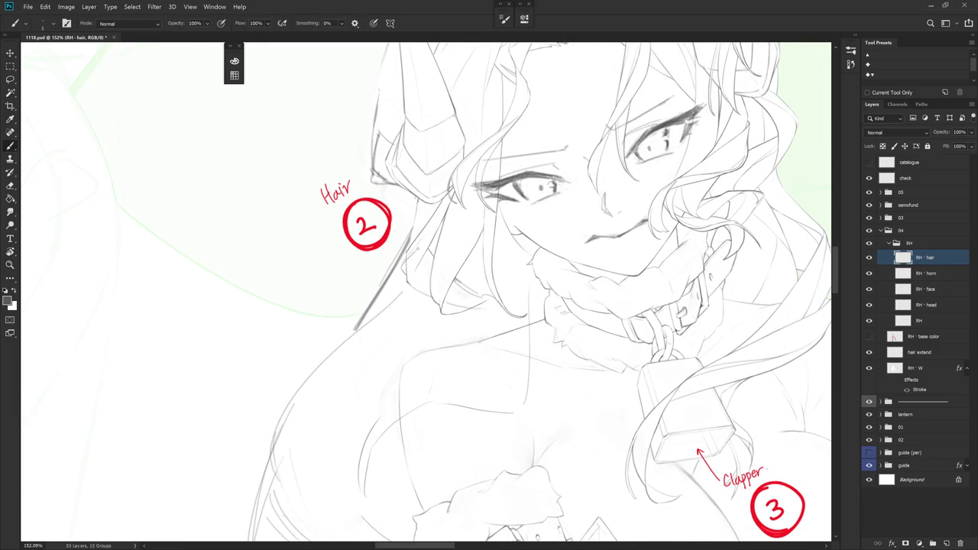
key("r")
left_click_drag(547, 329, 551, 285)
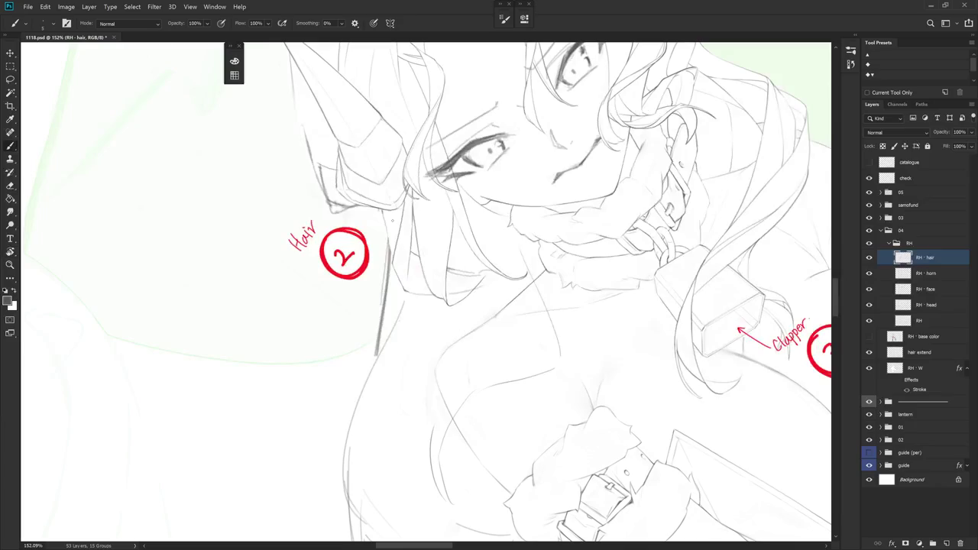
mouse_move(402, 252)
left_mouse_down()
mouse_move(393, 276)
mouse_move(405, 252)
left_mouse_up()
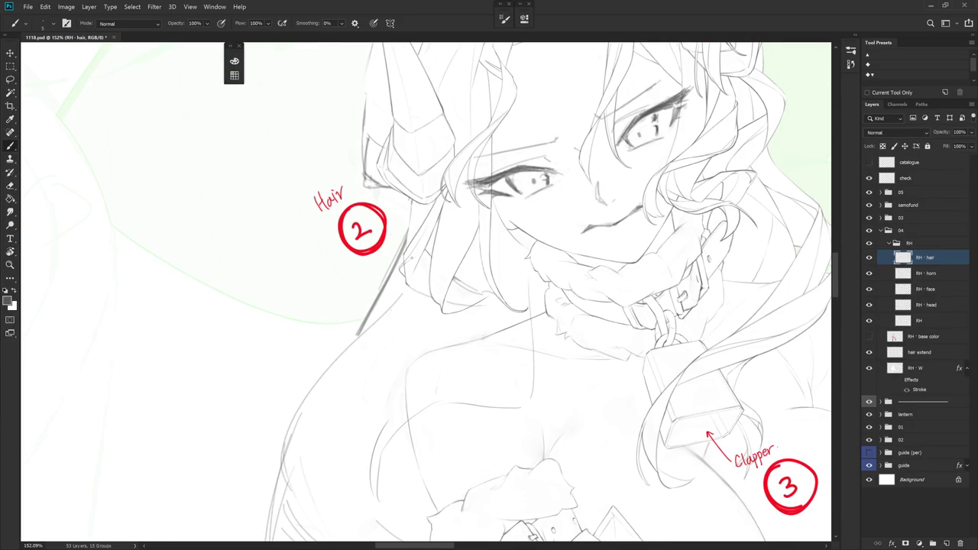
left_click_drag(404, 257, 396, 208)
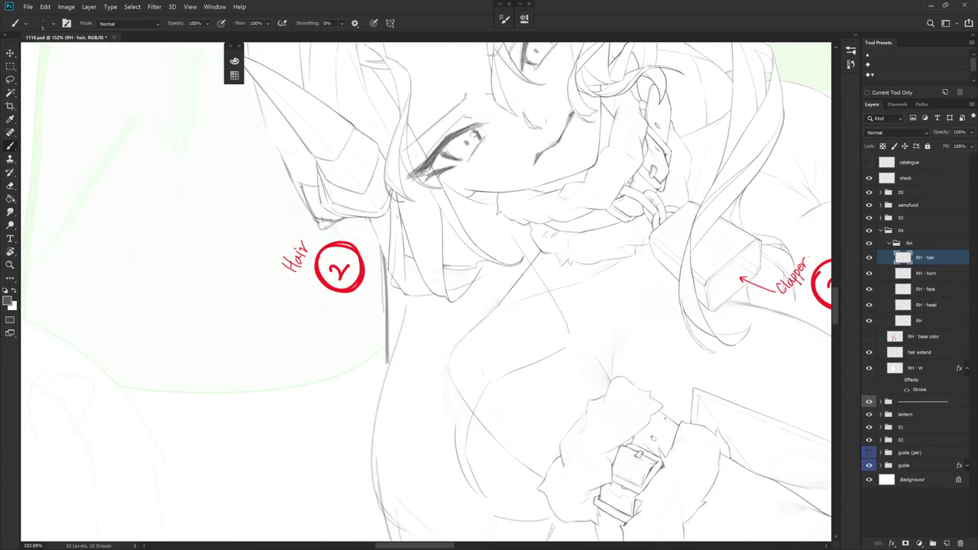